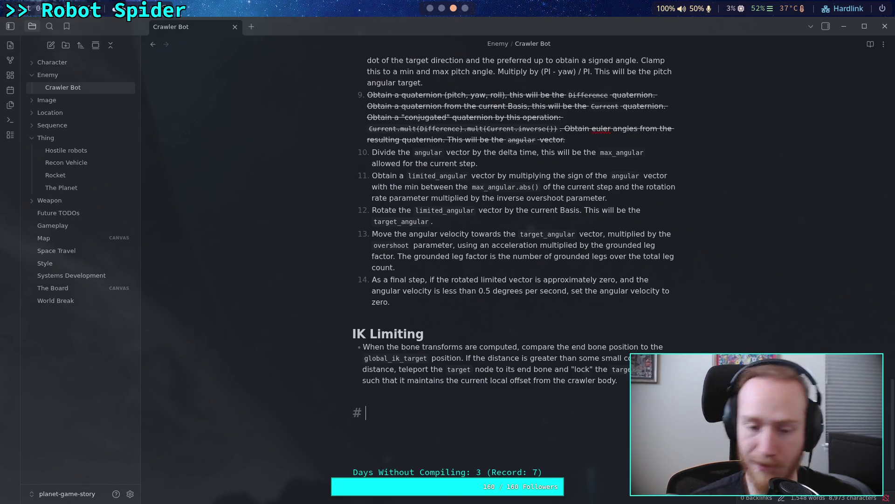
Type the heading 'Relative Steps' in the Crawler Bot note and start a new line
text(Relat)
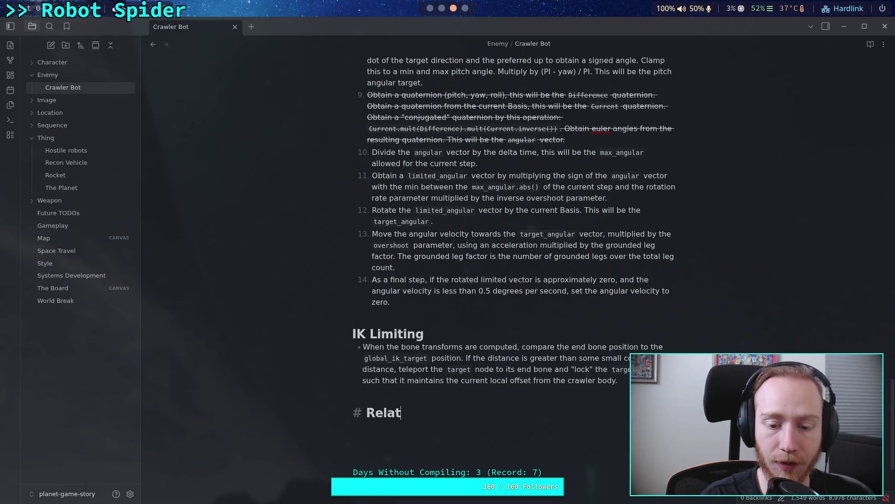
text(ive Step)
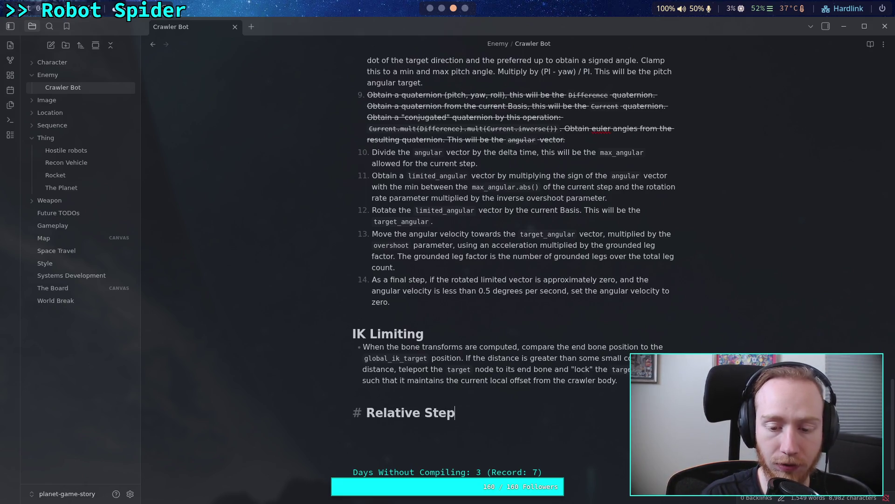
scroll(665, 321, down, 3)
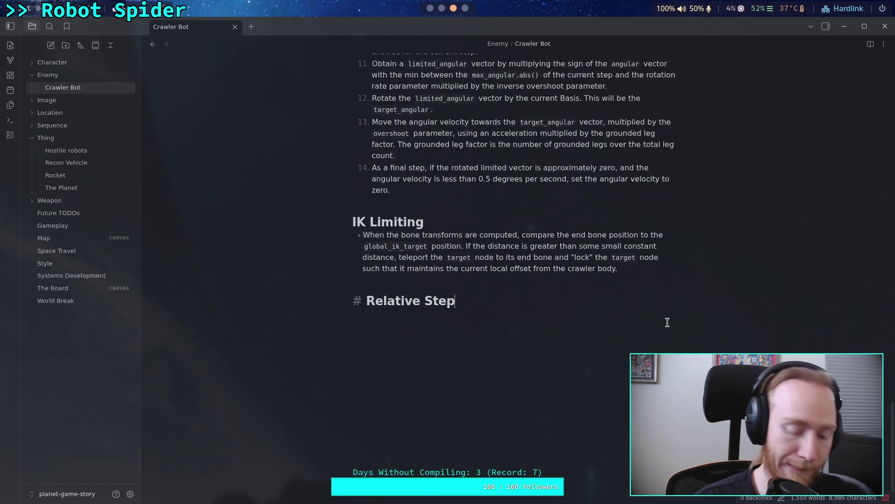
text(s)
key(Return)
Add numbered item 'Put everything into local space, relative to the body' and leave an empty line below it
text(-)
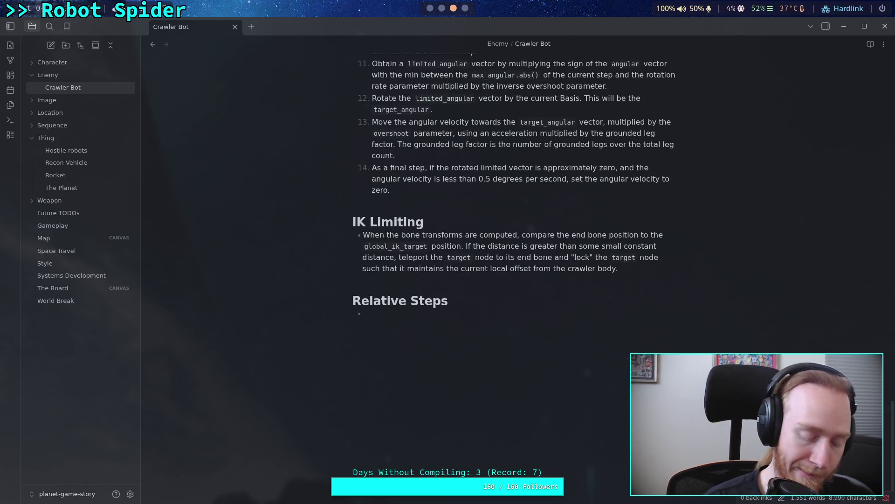
key(BackSpace)
key(BackSpace)
text(1. )
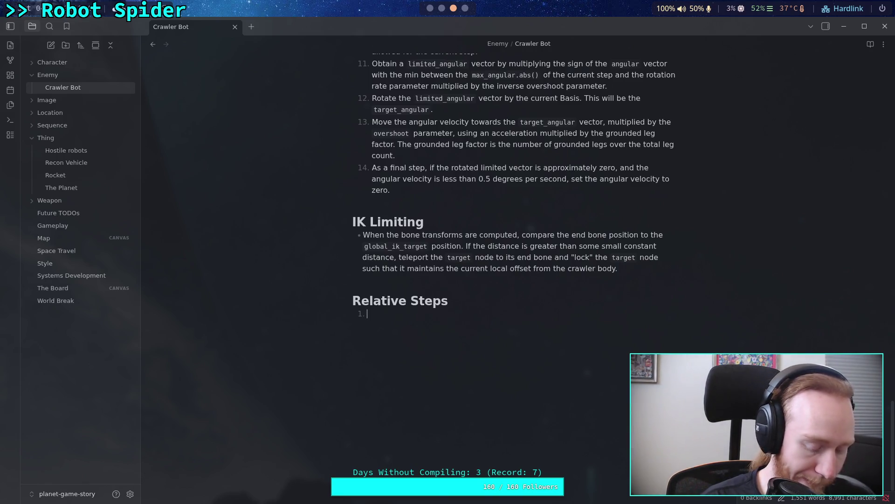
text(Put a)
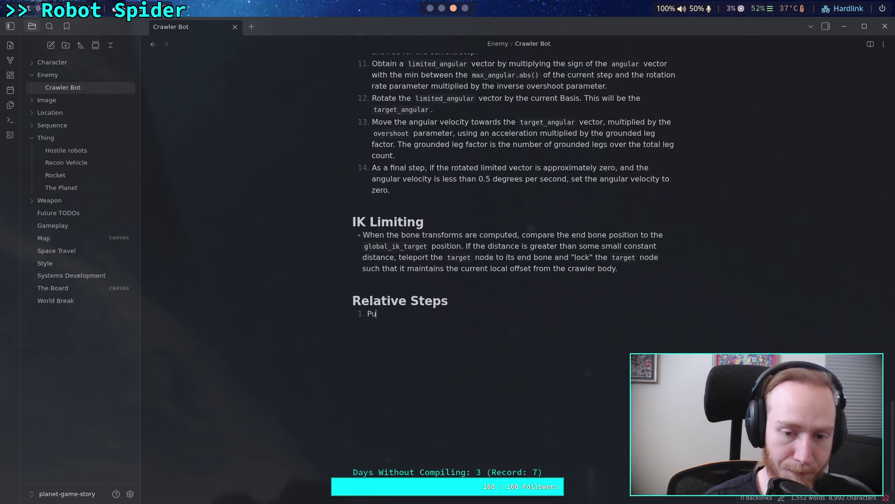
key(BackSpace)
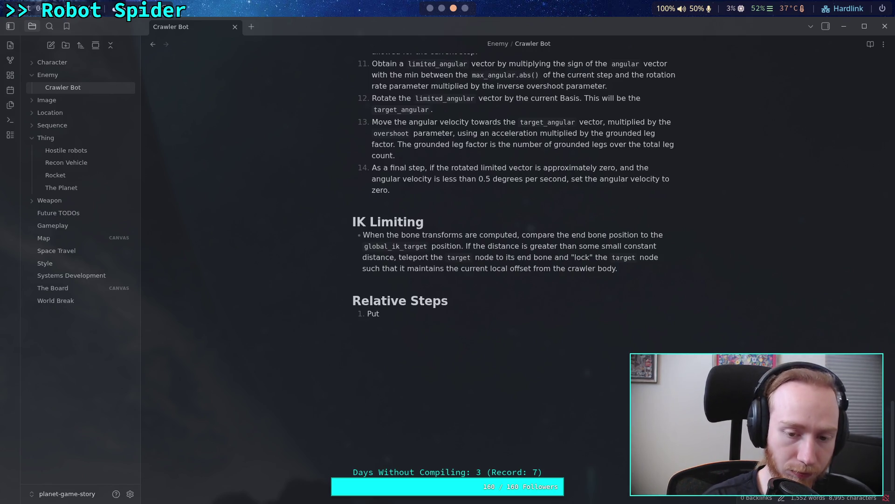
text(everything int)
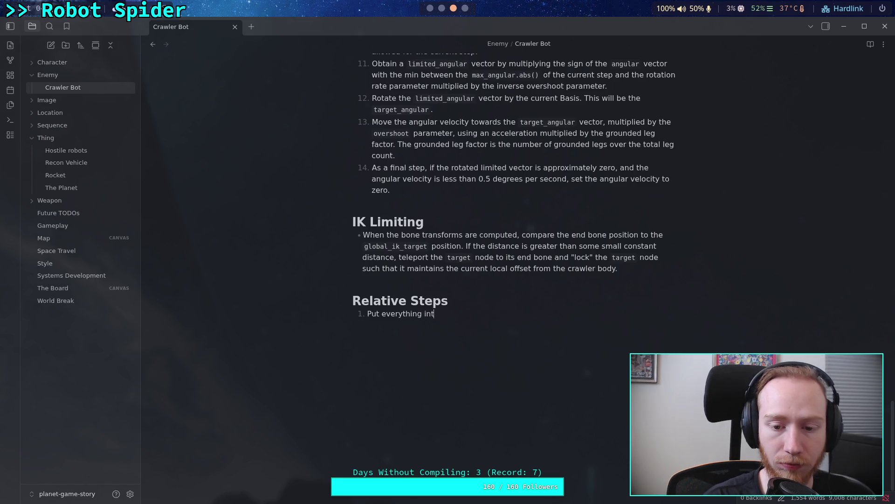
text(o local)
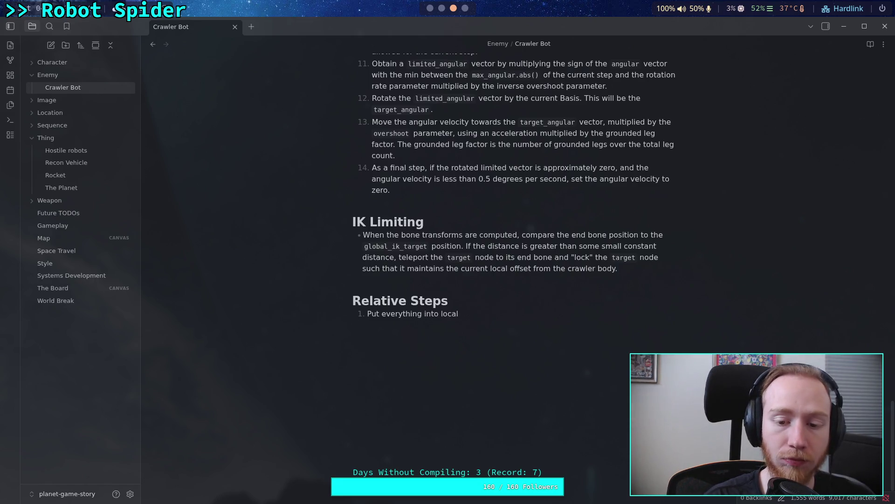
text( space, relative to the )
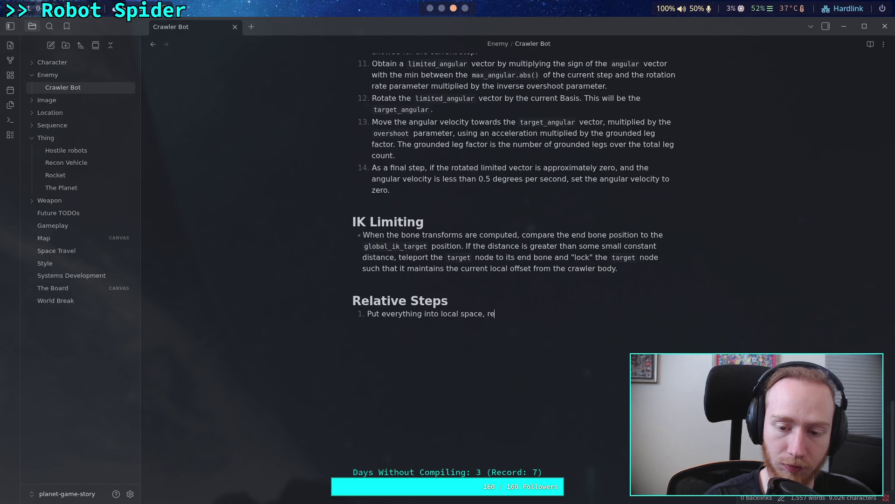
text(body.)
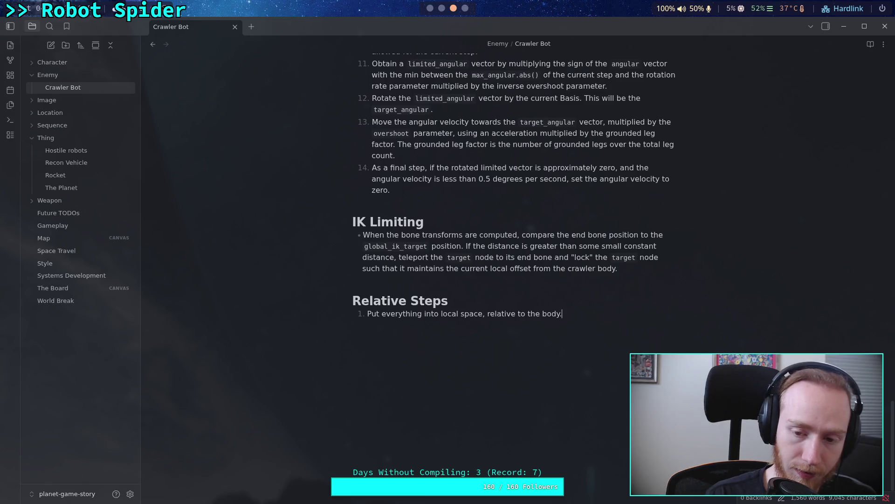
key(Return)
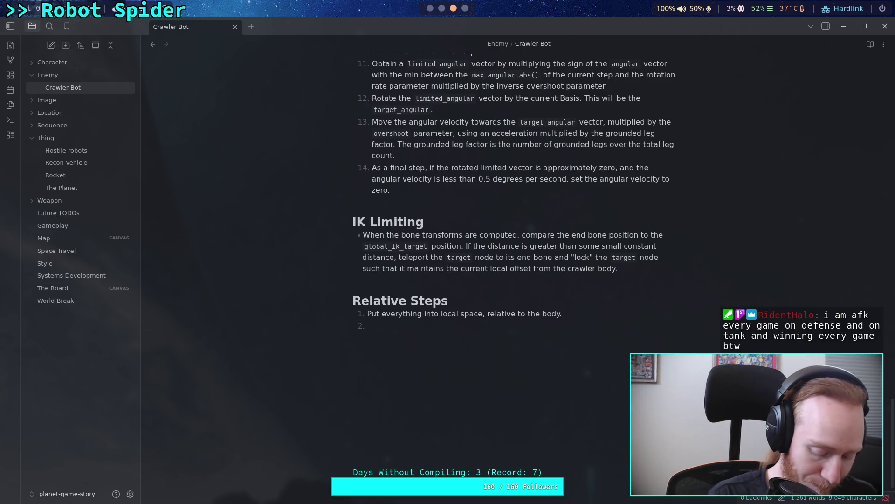
key(Up)
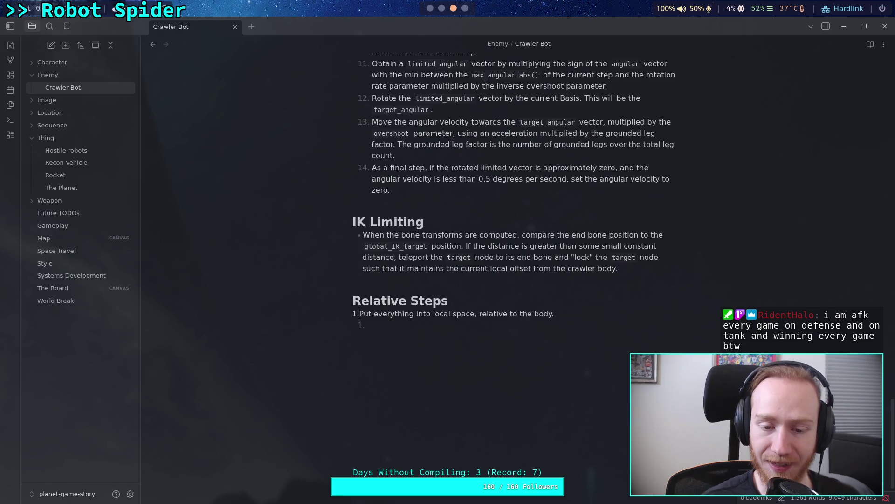
key(Home)
key(BackSpace)
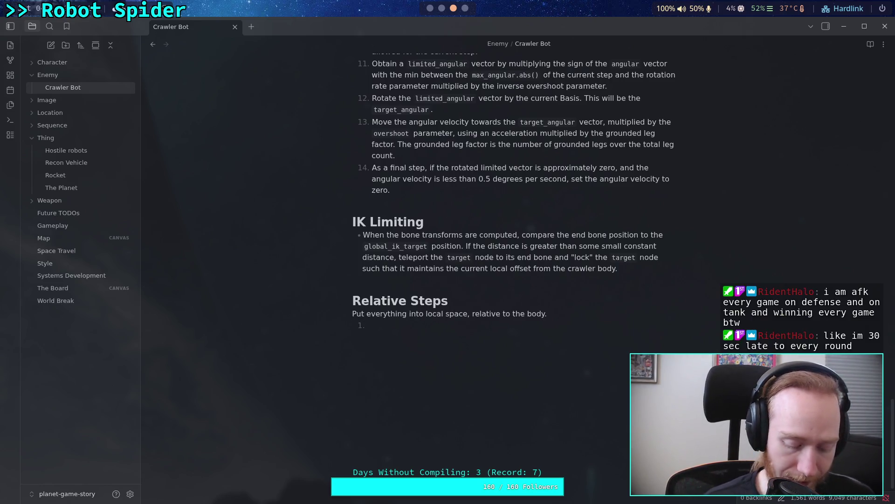
key(alt+Tab)
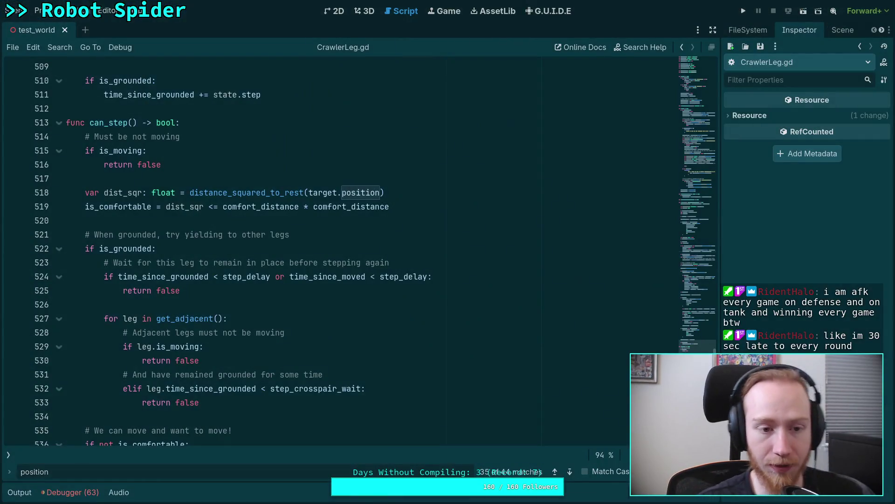
scroll(294, 352, up, 5)
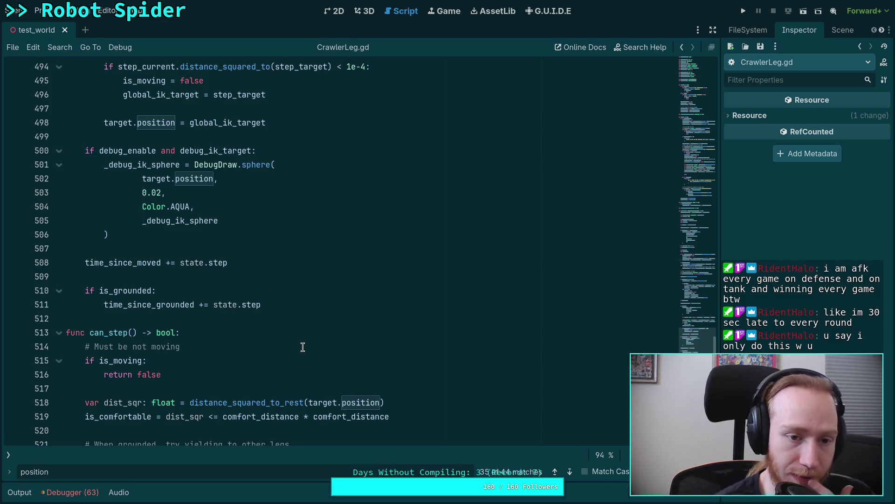
scroll(279, 336, up, 20)
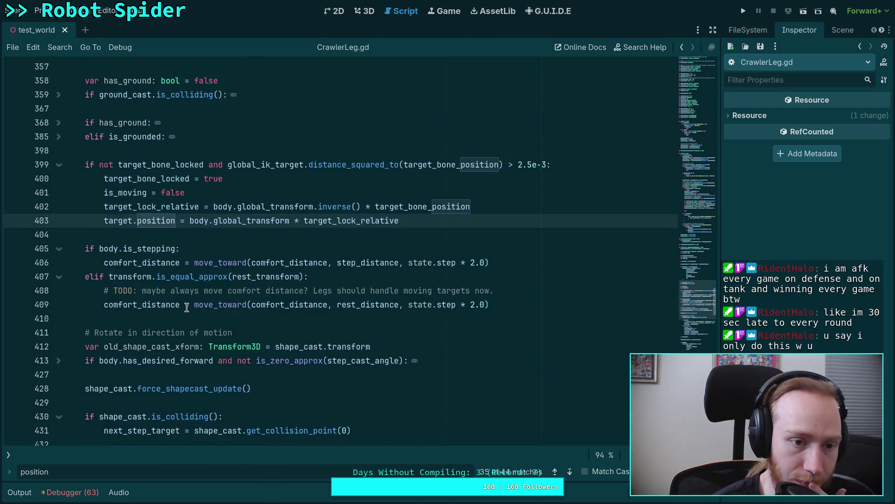
scroll(186, 308, up, 9)
scroll(156, 287, down, 7)
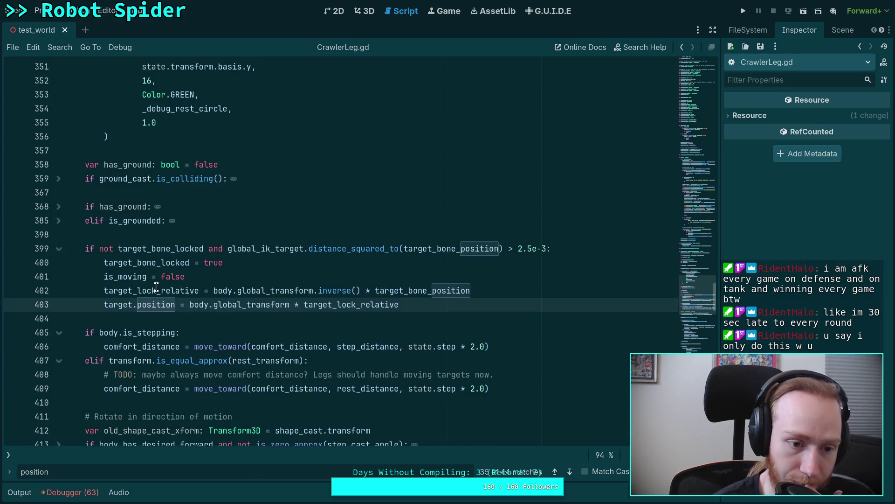
scroll(156, 287, down, 9)
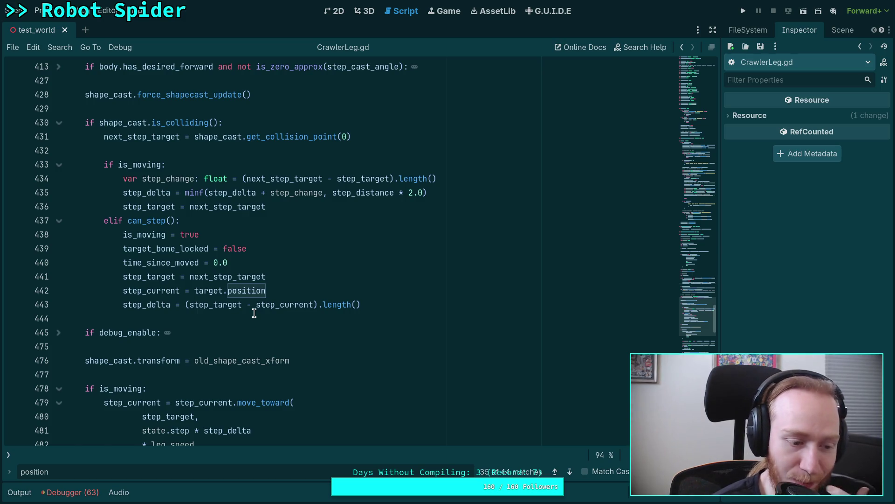
click(230, 315)
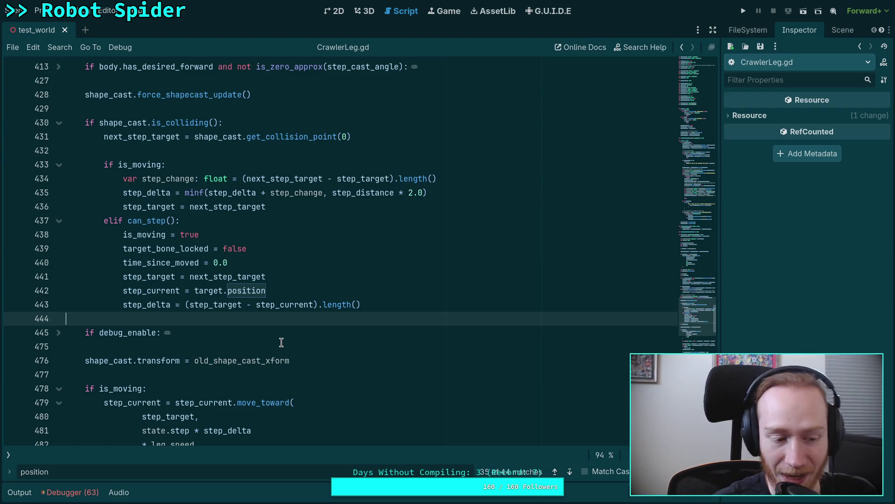
click(232, 350)
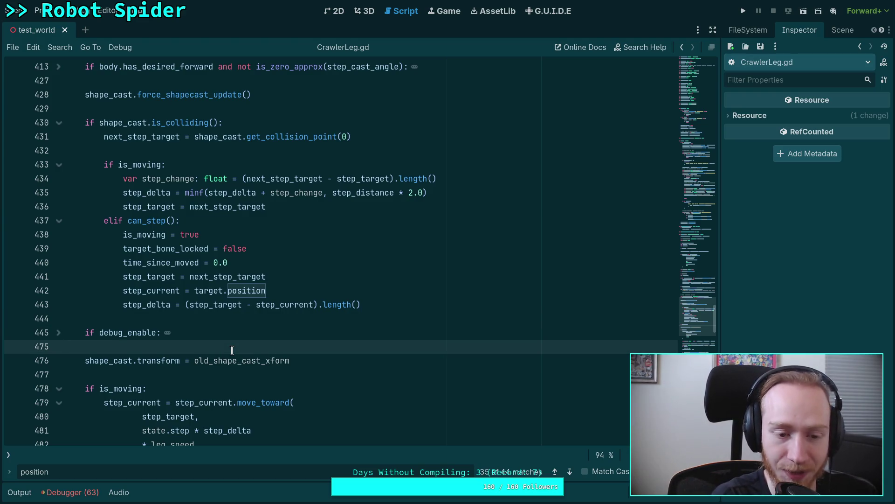
click(116, 378)
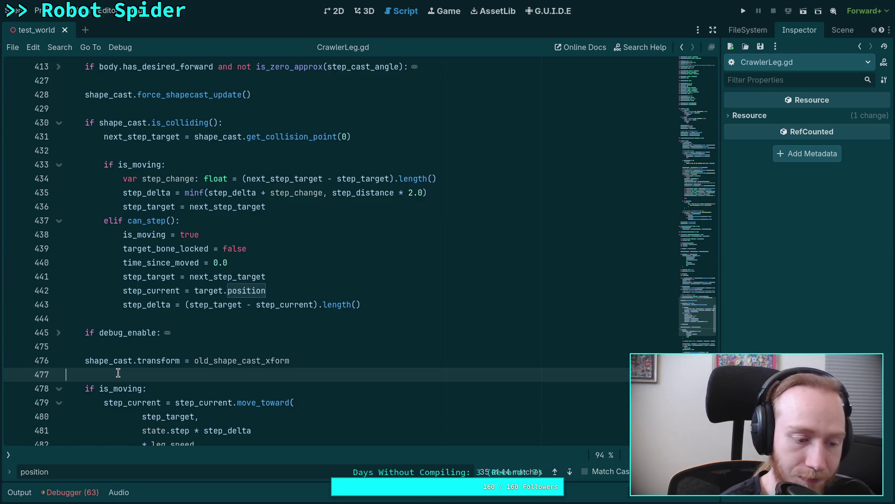
scroll(118, 373, down, 1)
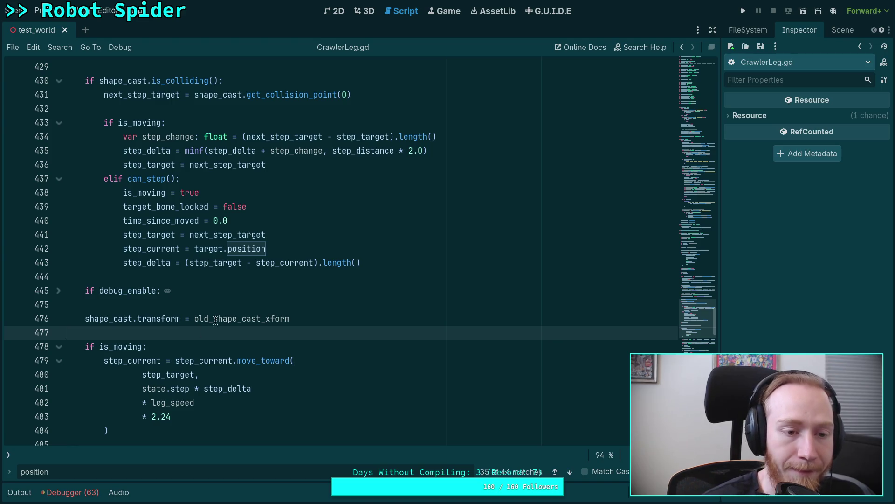
scroll(202, 332, down, 3)
click(169, 320)
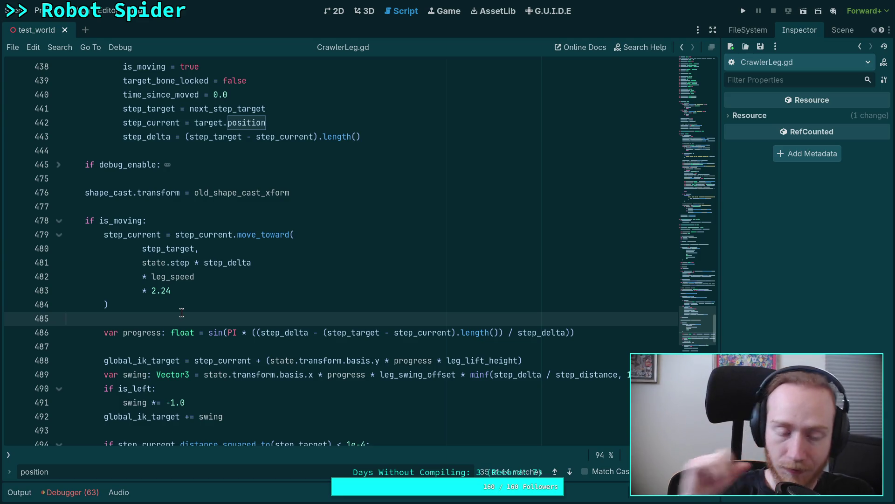
scroll(181, 312, up, 3)
click(125, 330)
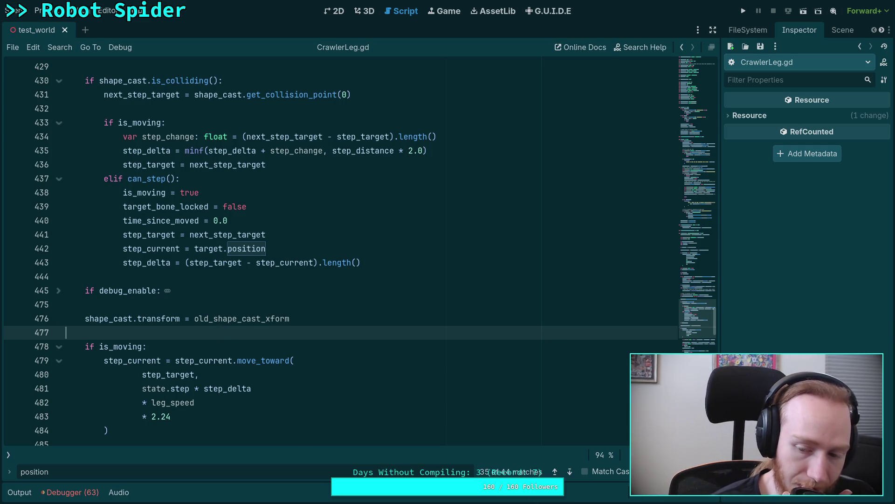
Close the search and select the time_since_moved line in the can_step branch
key(Escape)
scroll(280, 368, up, 2)
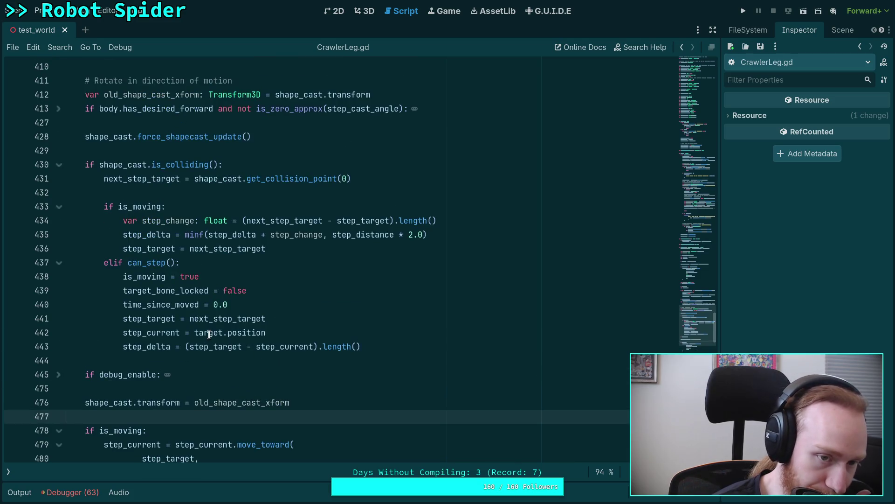
click(148, 347)
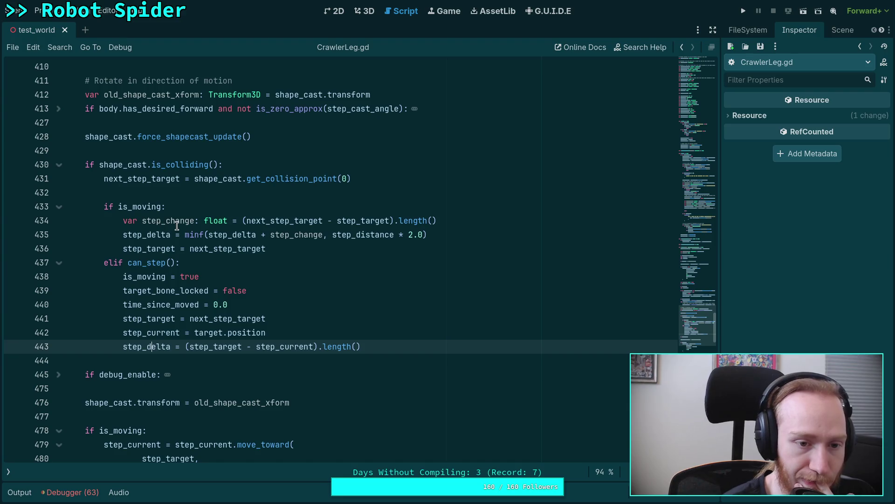
drag(122, 278, 235, 305)
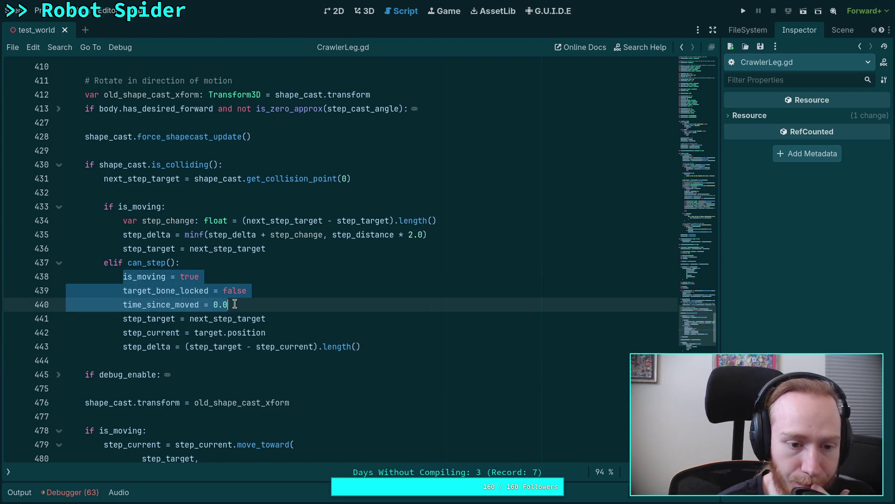
click(132, 321)
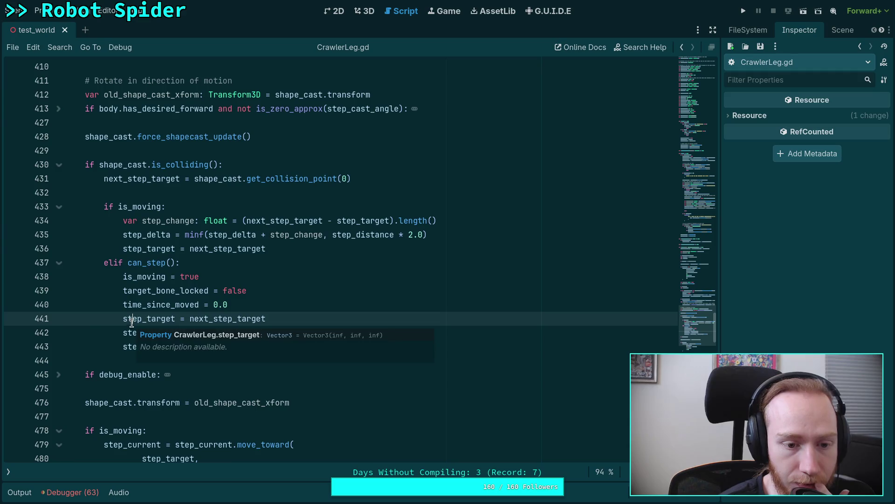
key(Up)
key(Home)
key(shift+End)
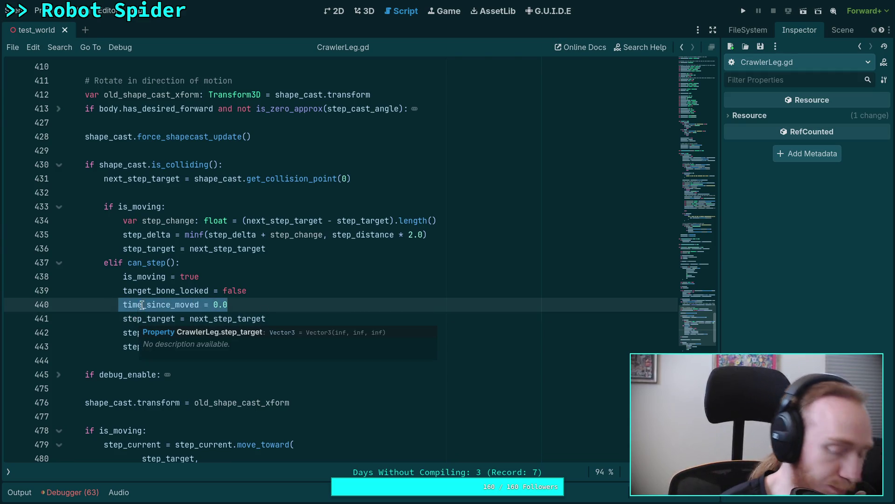
Comment out the target_bone_locked = false line on line 439 with Ctrl+K
double_click(152, 292)
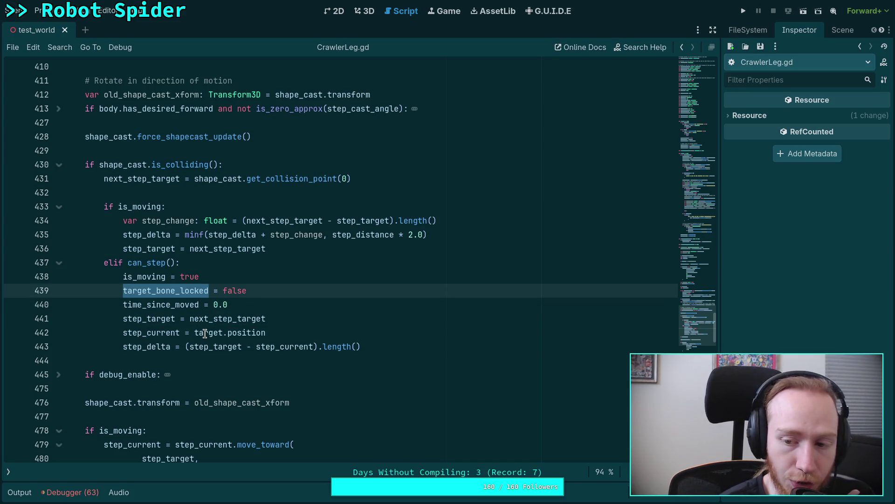
drag(262, 290, 269, 280)
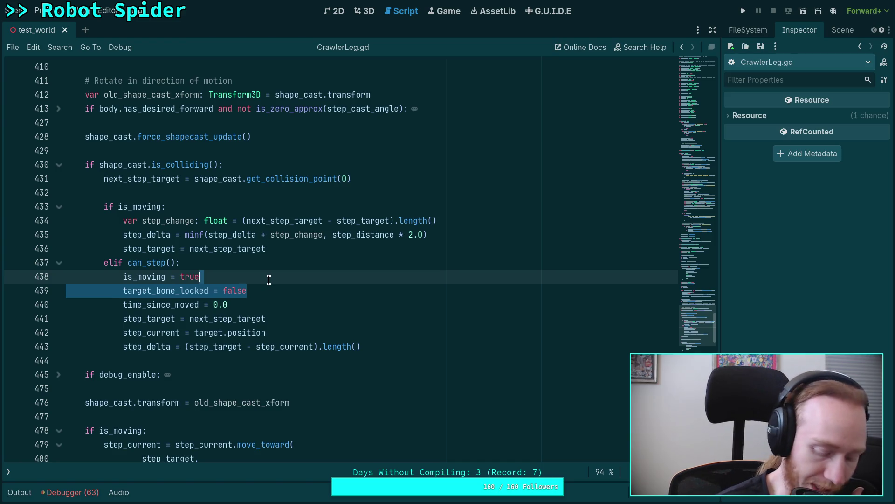
key(BackSpace)
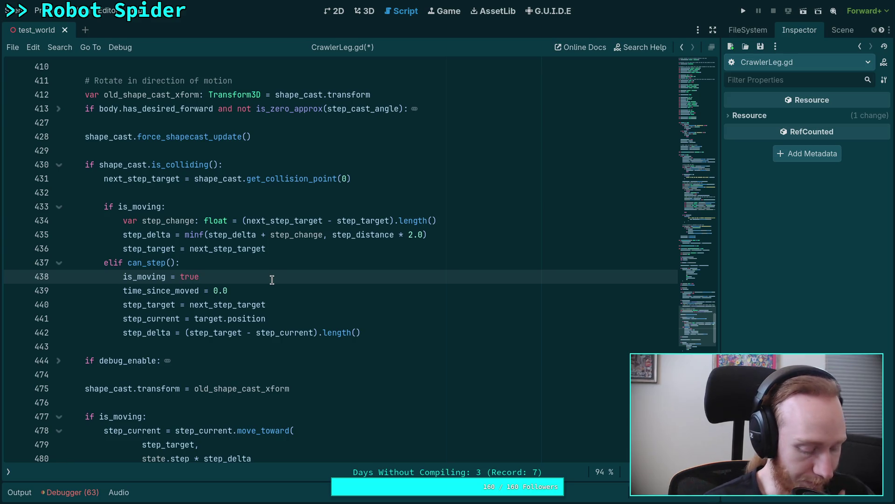
key(ctrl+z)
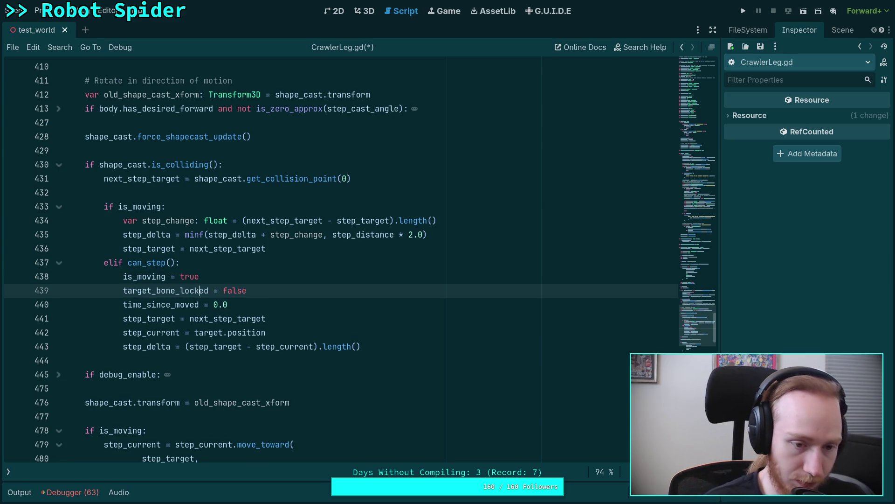
key(ctrl+shift+z)
key(ctrl+z)
key(ctrl+k)
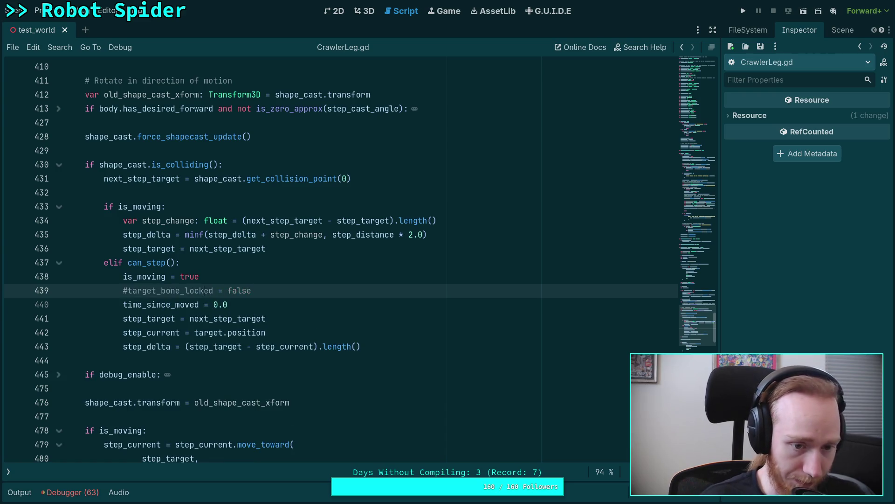
Comment out the 'if not target_bone_locked' lock block at lines 399–403
scroll(293, 242, up, 4)
scroll(293, 242, up, 3)
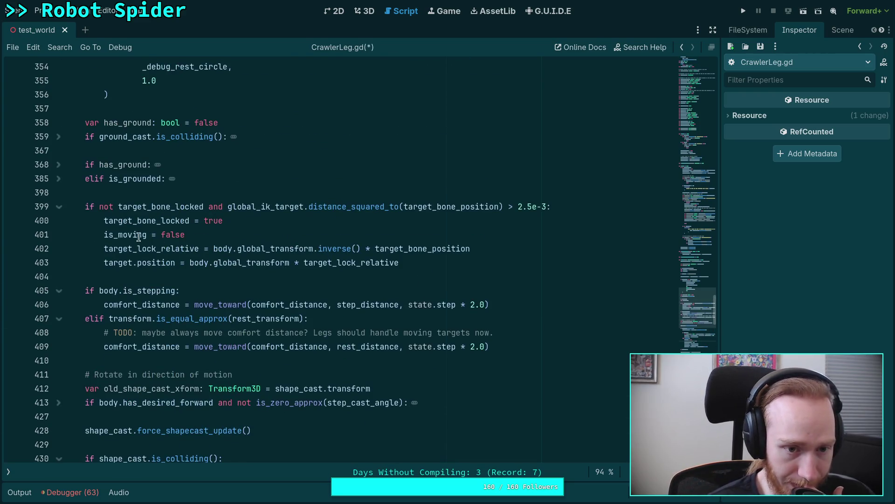
drag(119, 206, 132, 261)
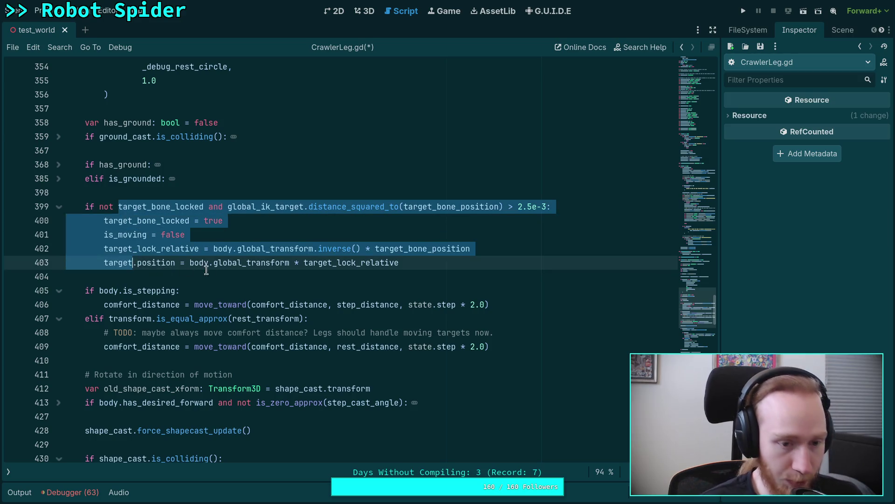
key(ctrl+k)
Unfold and refold update_ground_leg_transform to read it, then scroll through the script
scroll(176, 232, up, 3)
scroll(272, 249, up, 10)
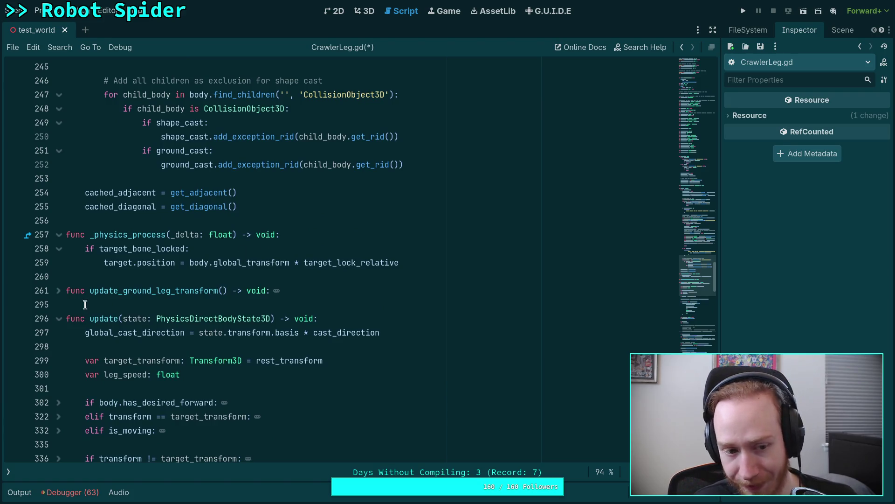
click(58, 290)
click(58, 290)
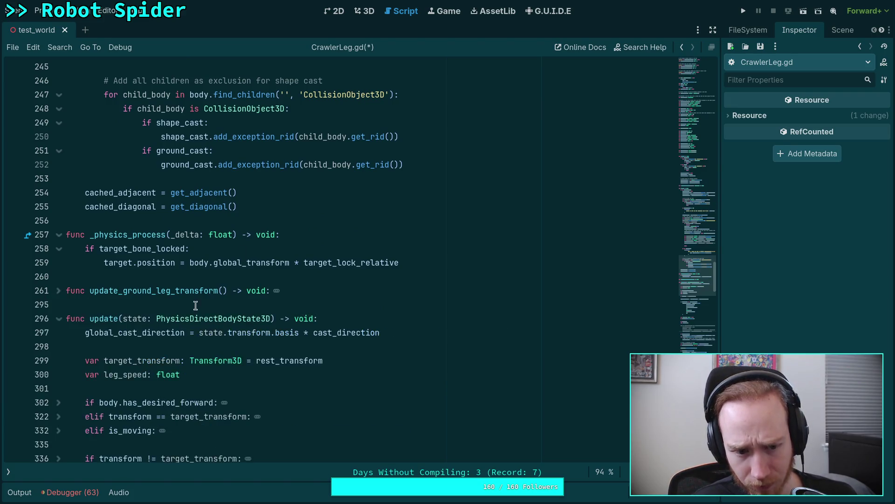
scroll(196, 306, down, 20)
click(179, 278)
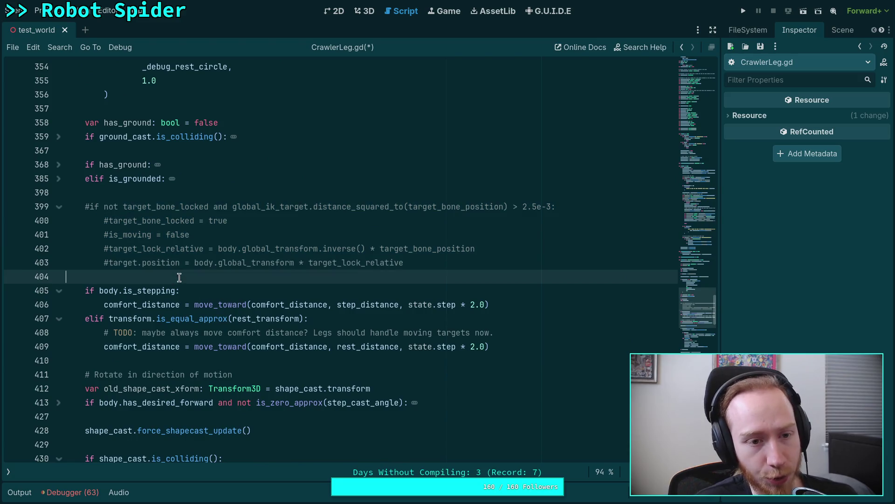
scroll(179, 278, down, 3)
scroll(179, 278, down, 11)
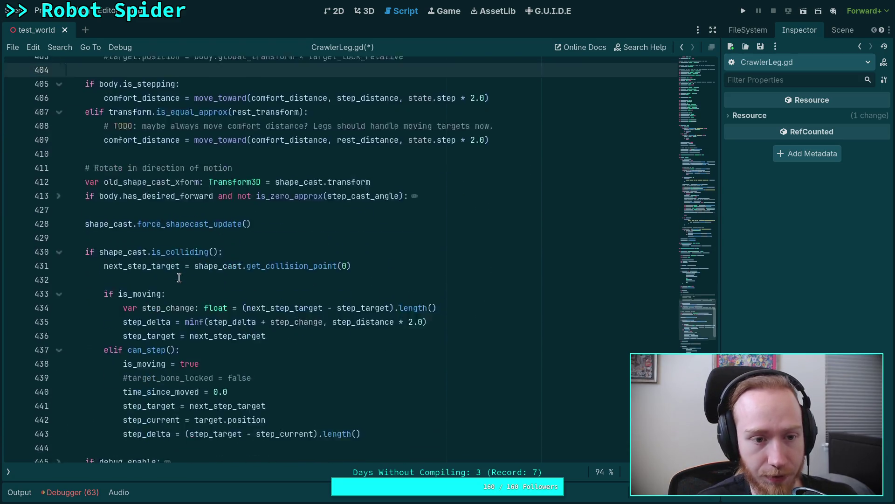
scroll(179, 277, down, 5)
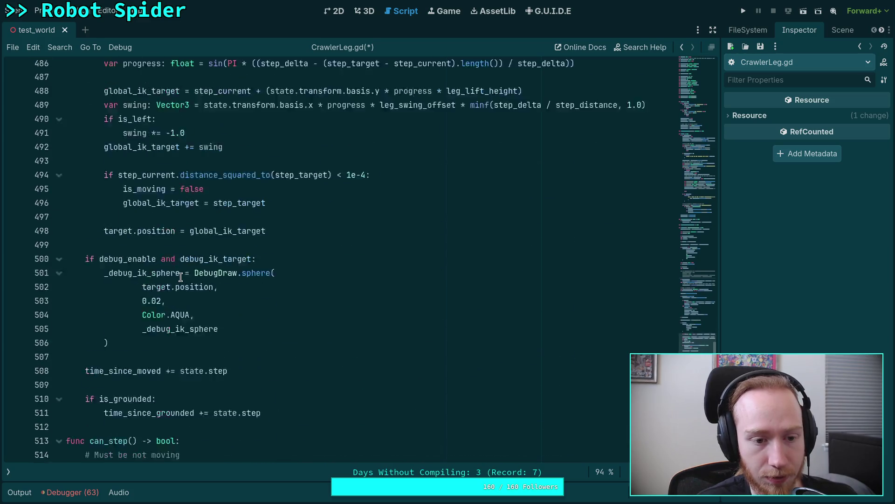
scroll(232, 293, up, 2)
scroll(187, 286, up, 2)
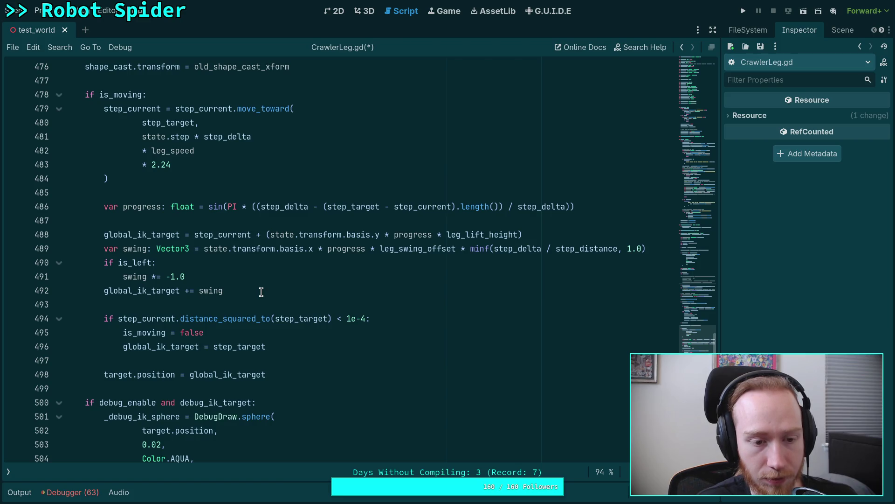
scroll(261, 292, up, 2)
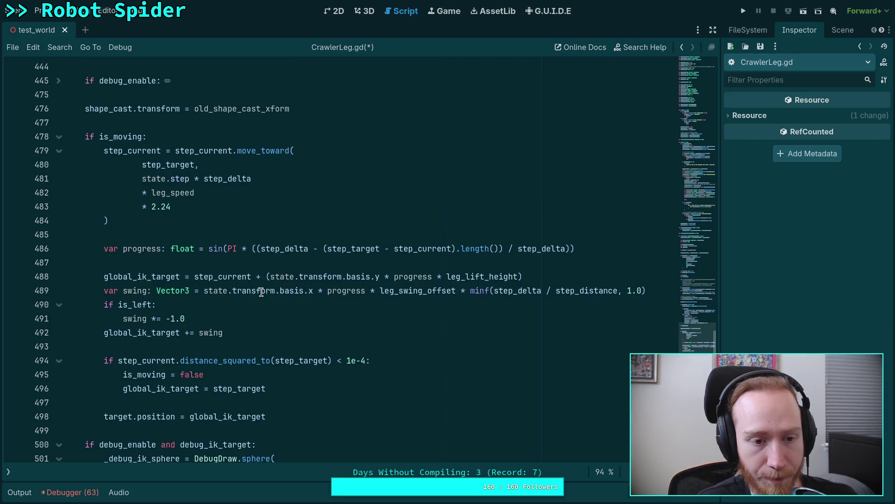
Save CrawlerLeg.gd and run the spider test_world scene, then stop it
click(744, 12)
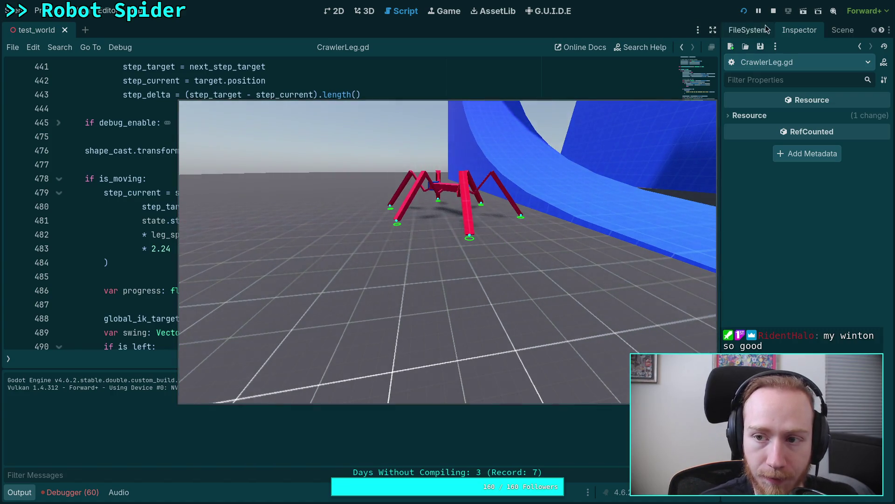
click(773, 11)
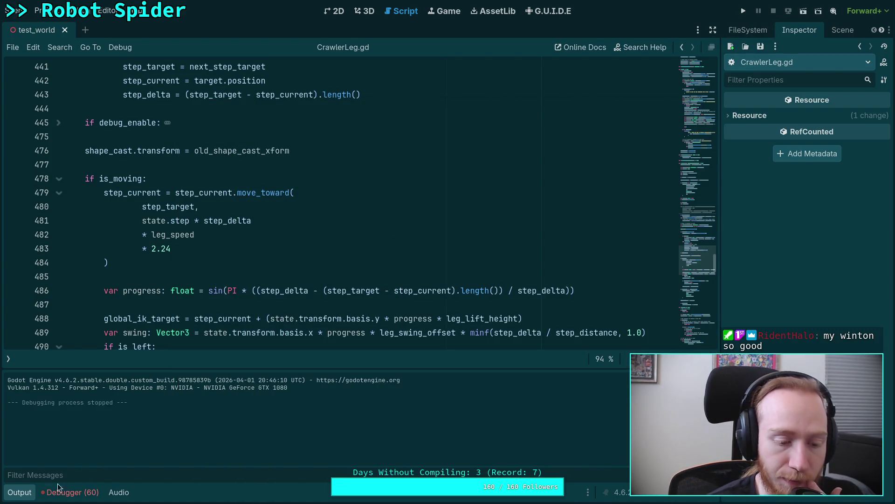
click(19, 491)
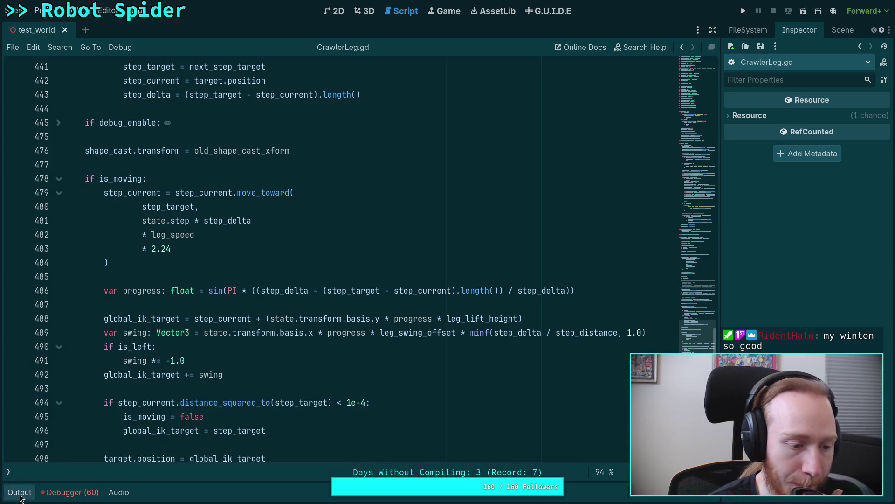
click(176, 303)
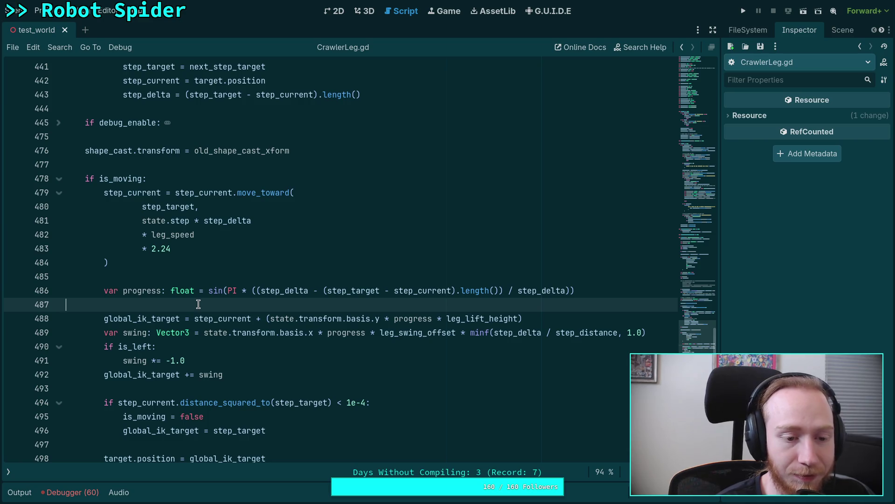
scroll(198, 304, up, 2)
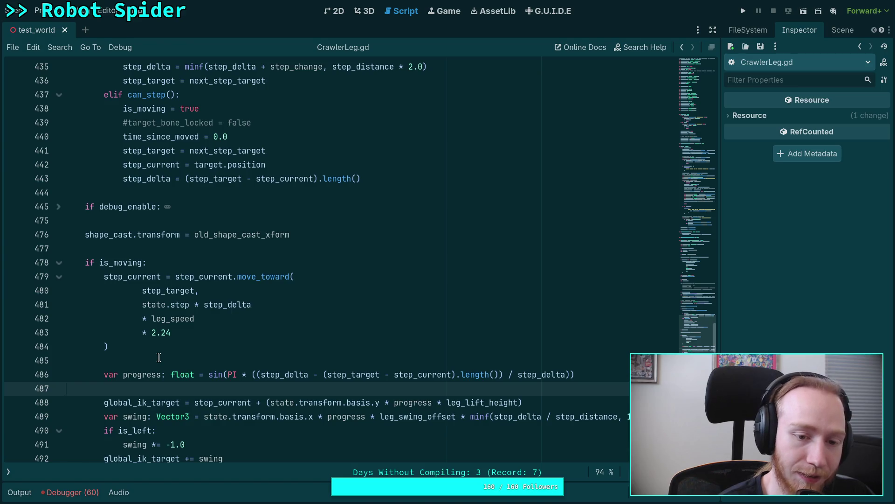
click(156, 359)
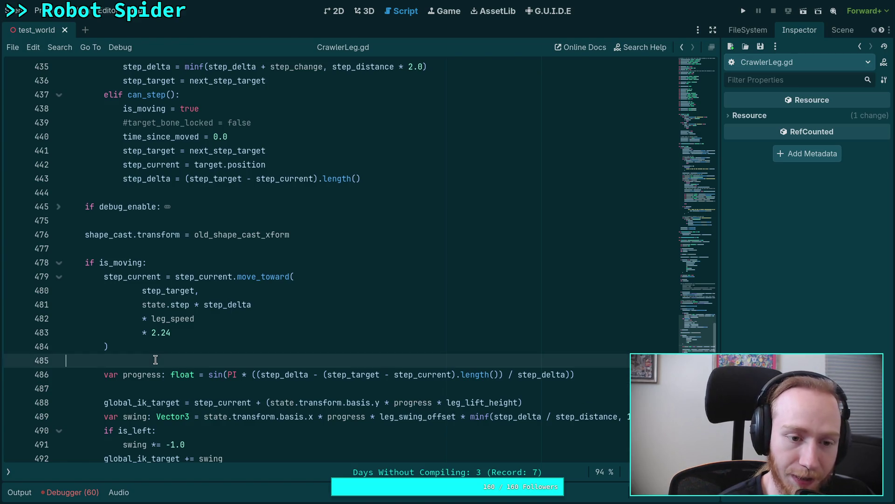
scroll(155, 359, up, 10)
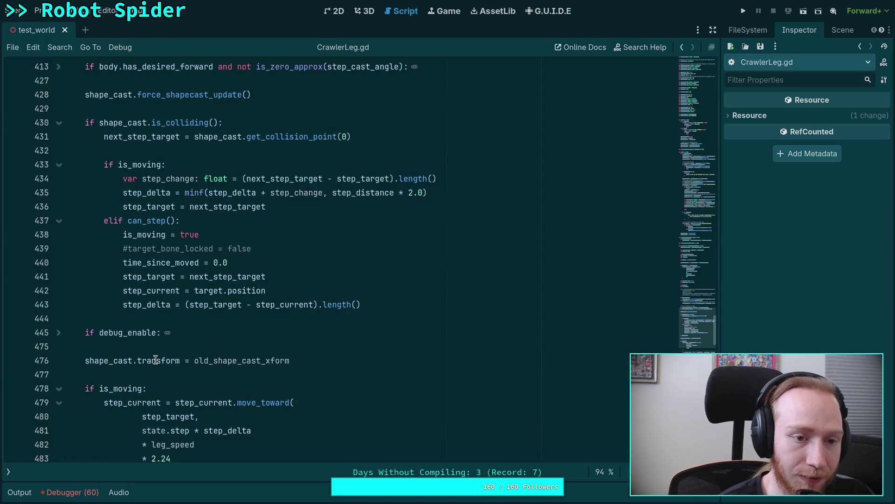
scroll(155, 359, down, 20)
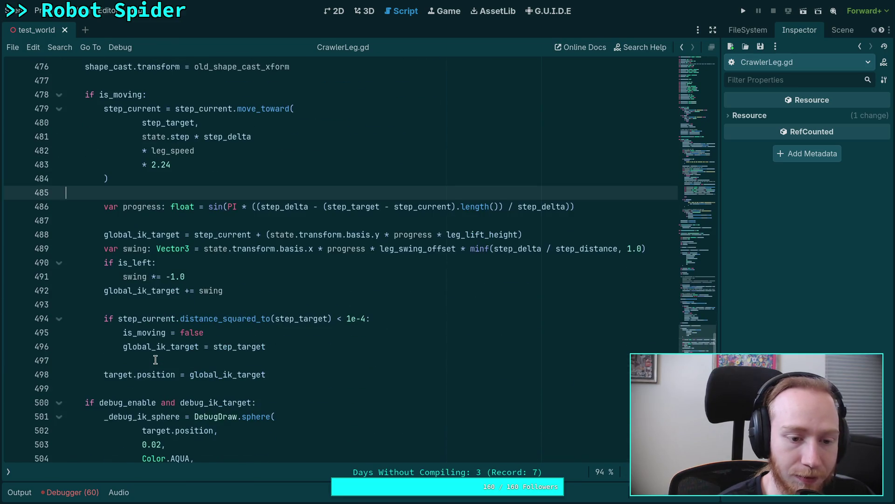
scroll(156, 359, down, 2)
click(183, 276)
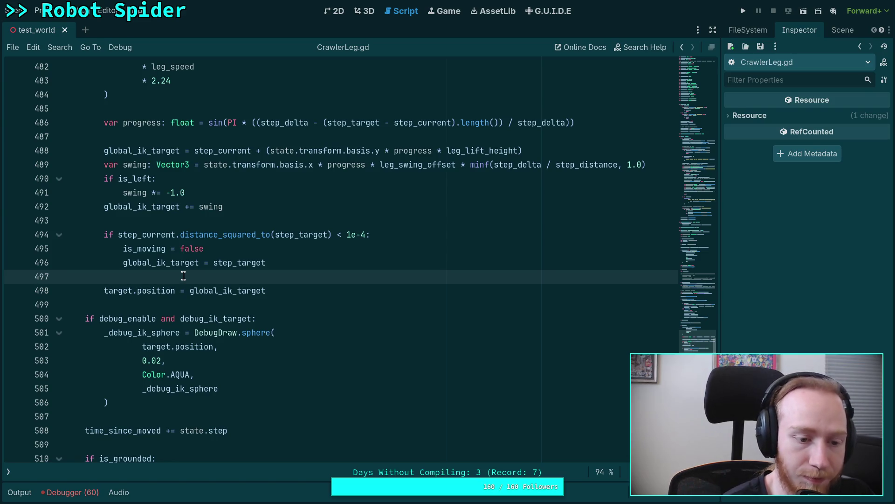
scroll(183, 275, down, 2)
click(196, 333)
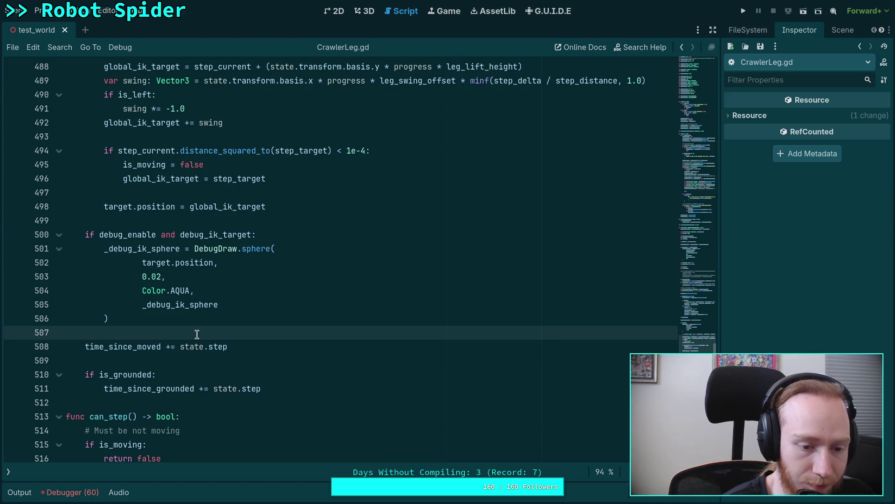
scroll(197, 334, down, 6)
scroll(197, 334, up, 7)
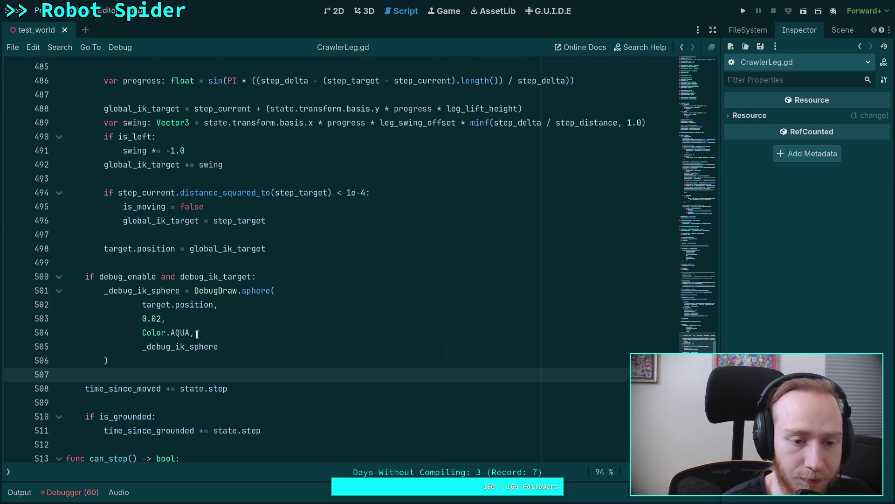
scroll(197, 334, up, 3)
click(195, 298)
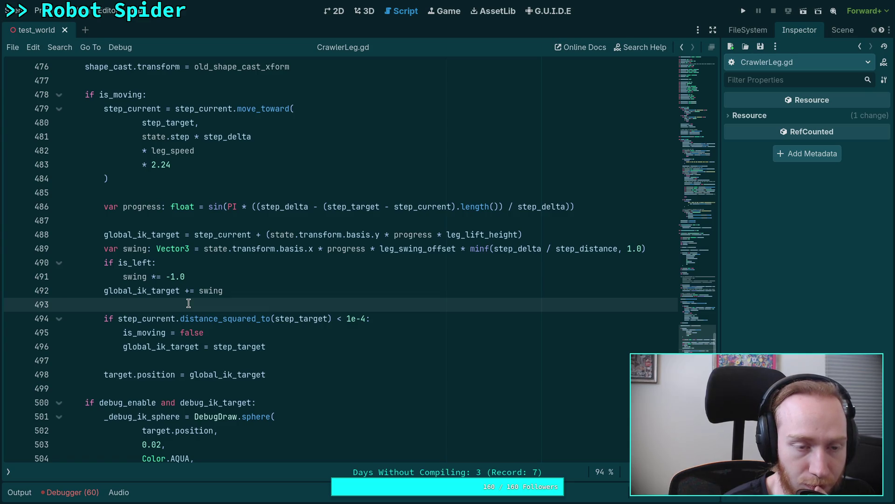
Type 'Convert next step target' into the first Relative Steps item
scroll(188, 304, down, 4)
scroll(188, 304, up, 12)
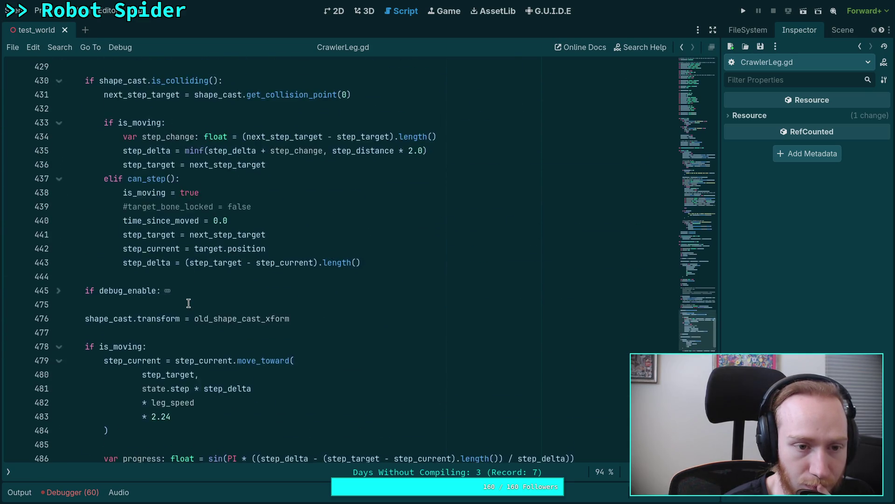
scroll(189, 303, down, 3)
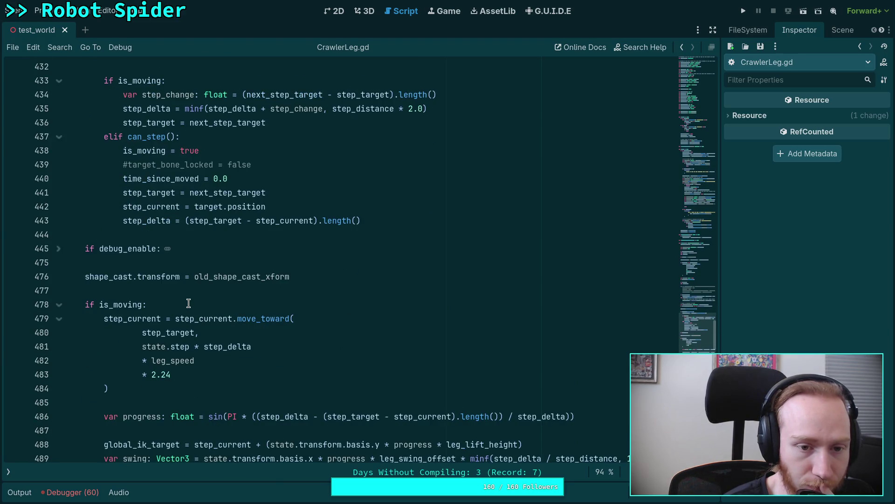
scroll(188, 304, down, 3)
scroll(189, 303, up, 3)
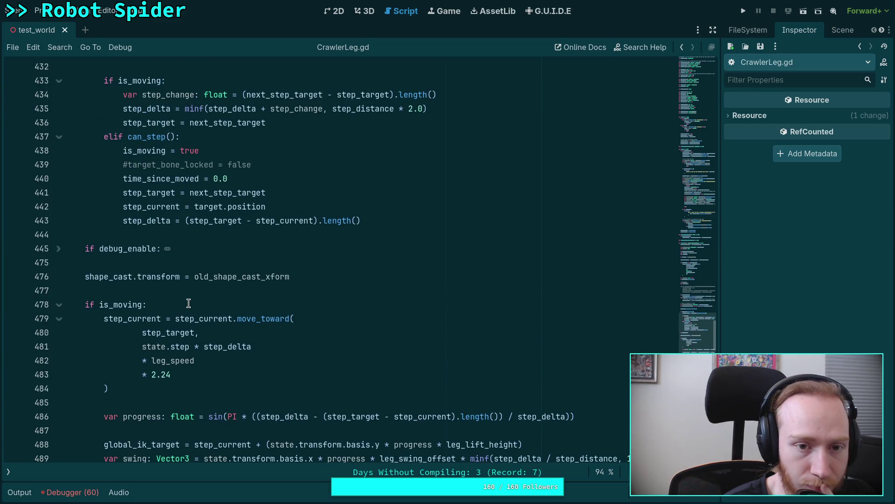
scroll(188, 303, down, 4)
scroll(188, 303, up, 3)
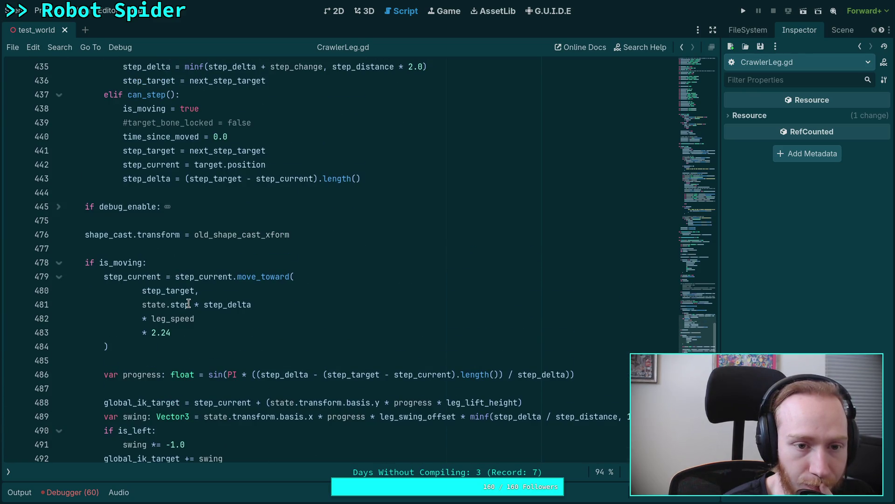
scroll(188, 303, down, 2)
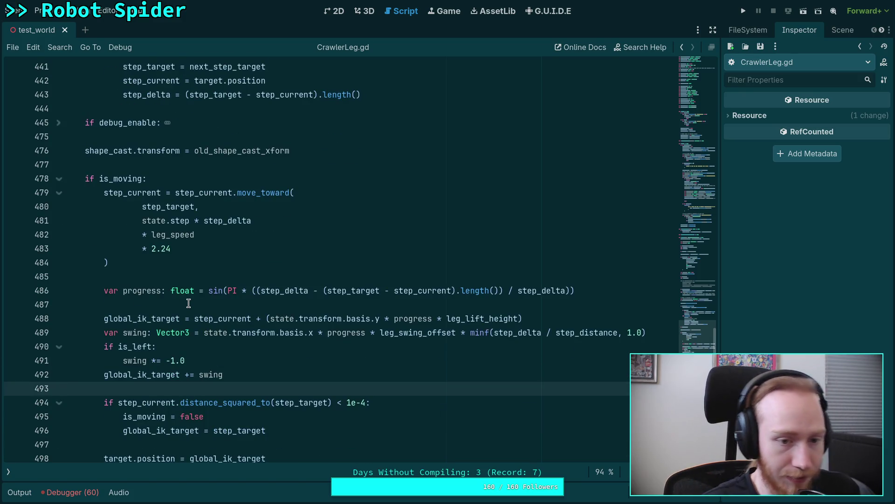
key(super+4)
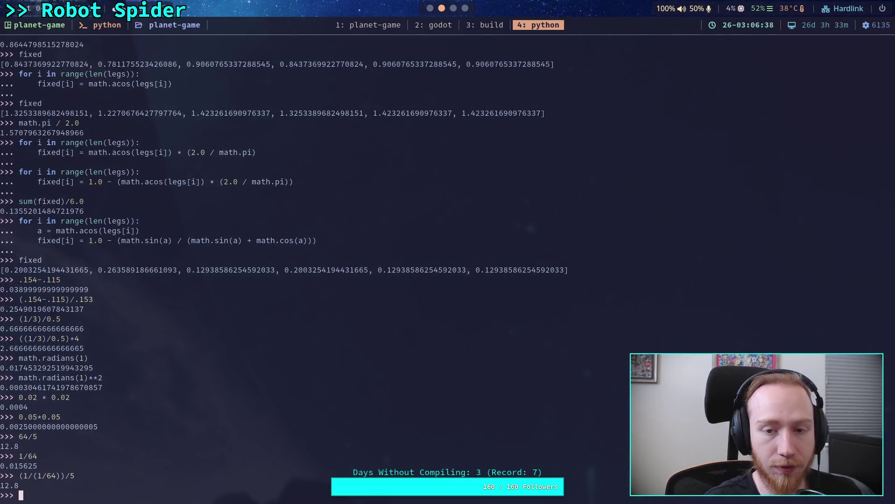
key(super+5)
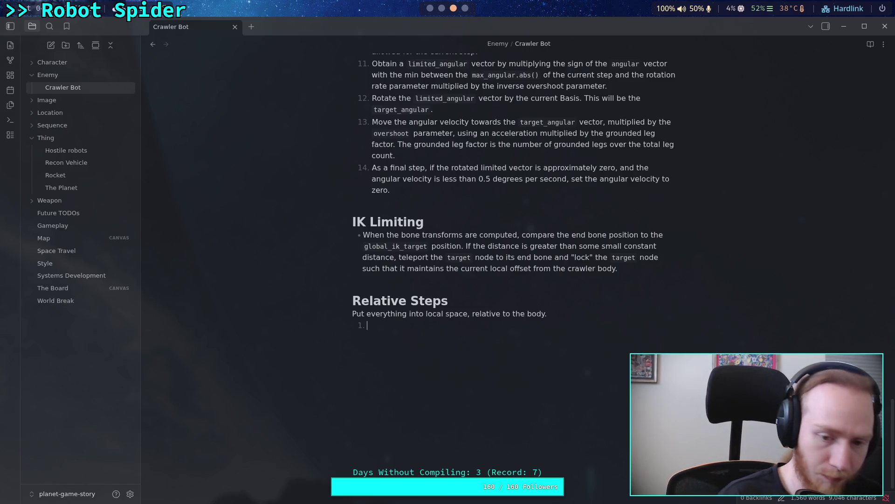
text(Convert )
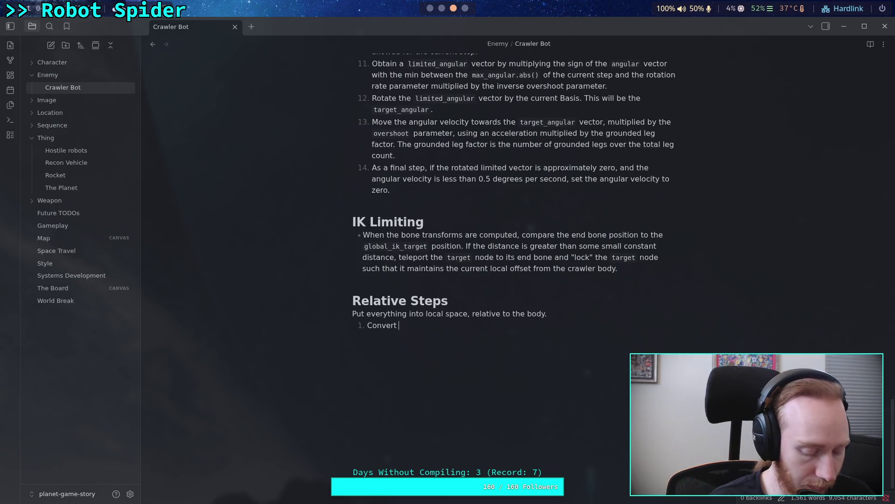
text(next step )
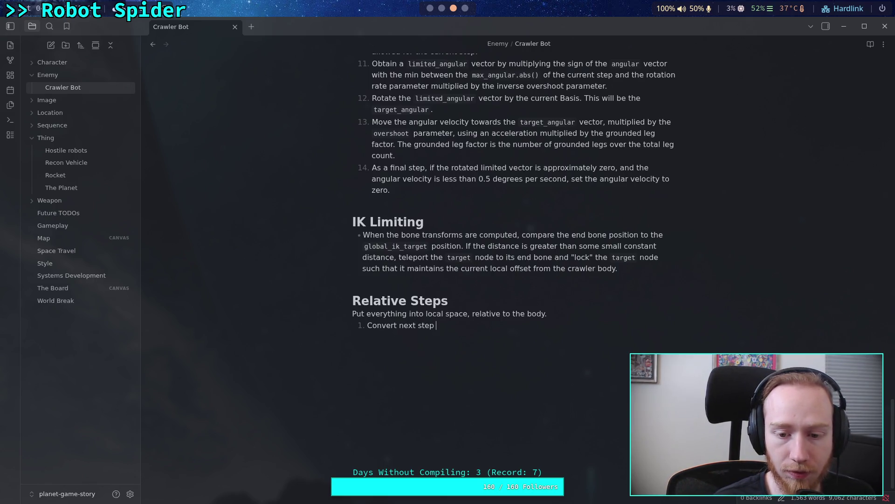
text(target)
Select next_step_target on line 431 of CrawlerLeg.gd to check its uses, then return to the note
key(alt+Tab)
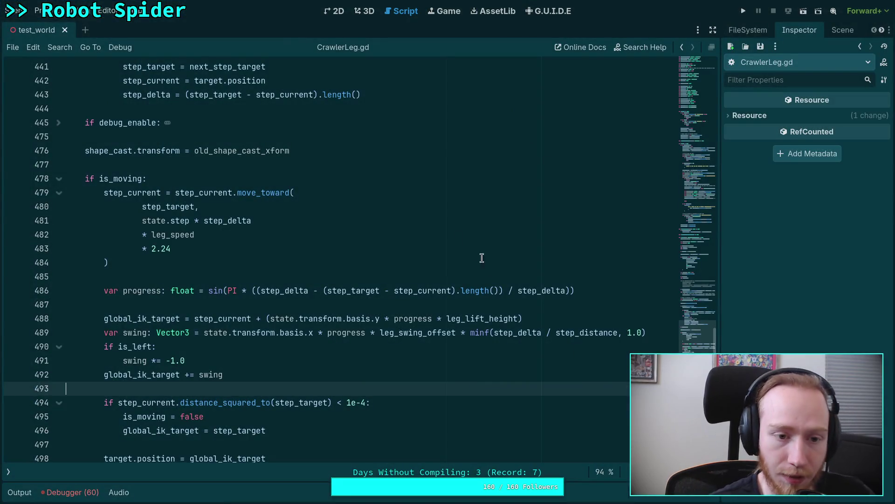
click(110, 192)
scroll(170, 250, up, 7)
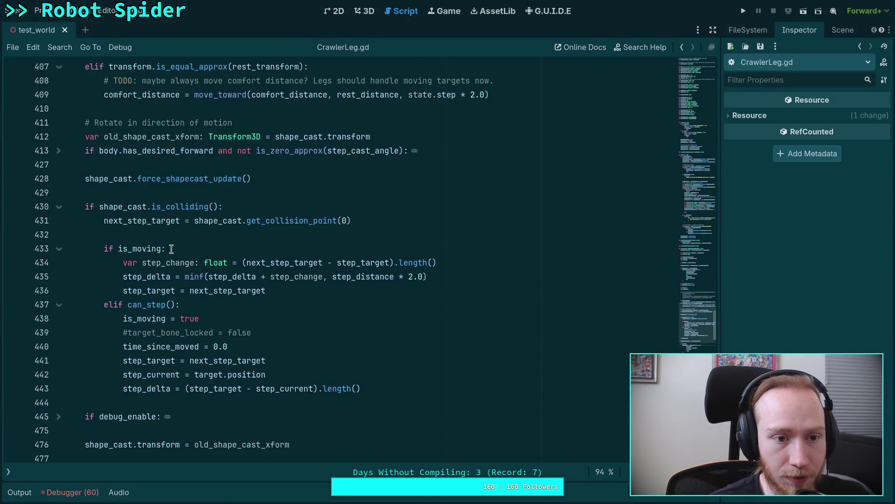
click(166, 222)
double_click(167, 223)
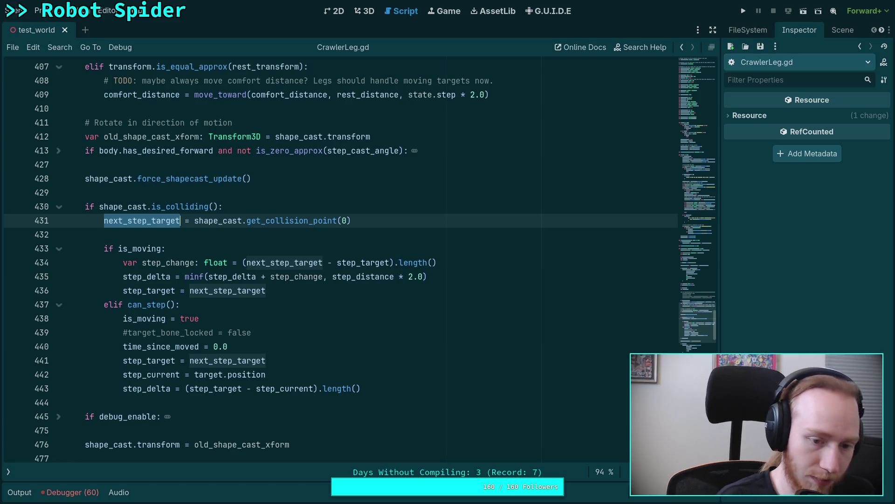
key(super+4)
key(super+3)
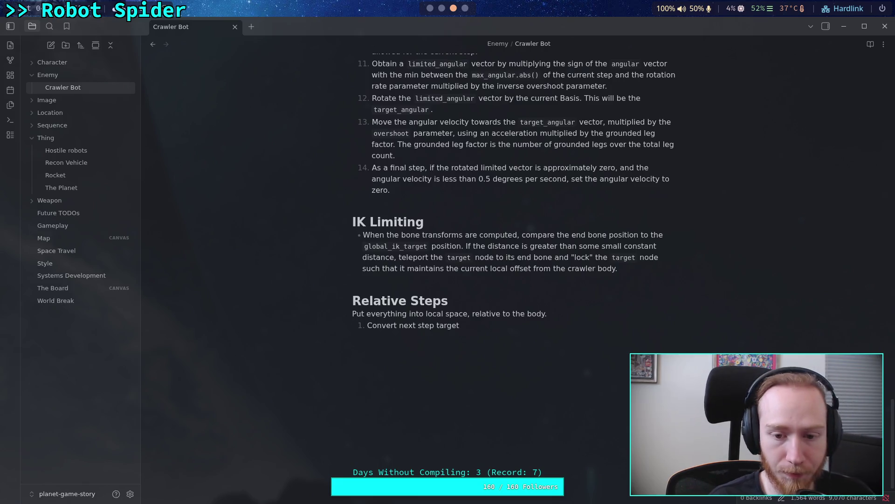
Extend the item to read 'Convert next step target to be relative to body transform'
text( to lo)
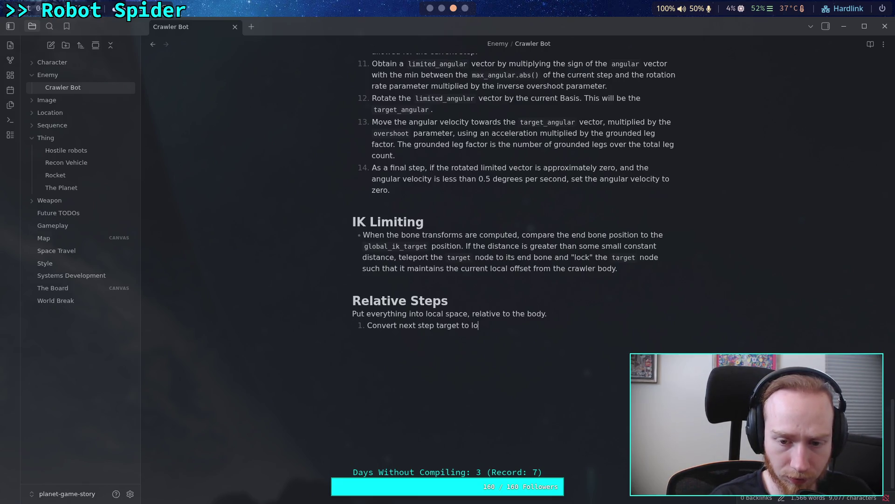
key(BackSpace)
key(BackSpace)
text(be relative)
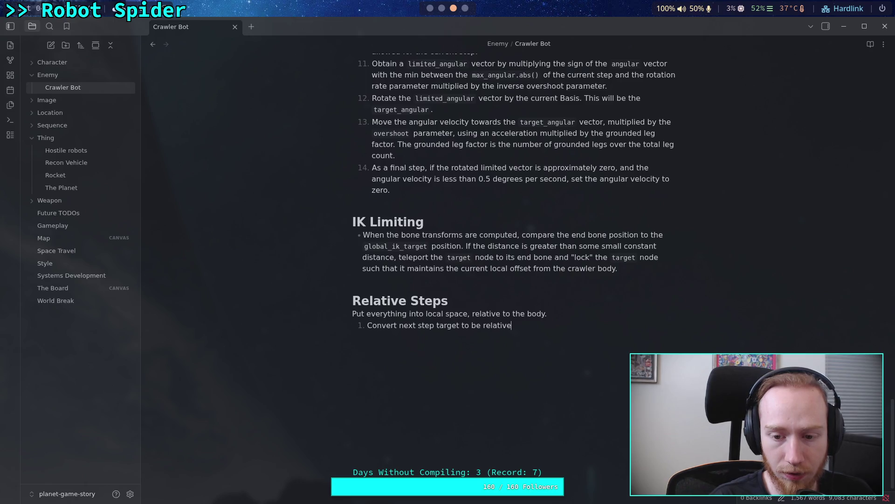
text( to body transforh)
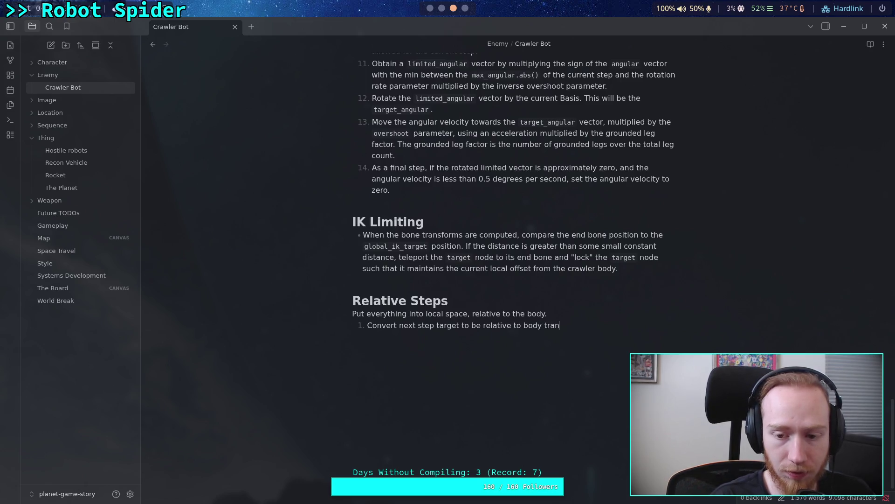
key(BackSpace)
text(m)
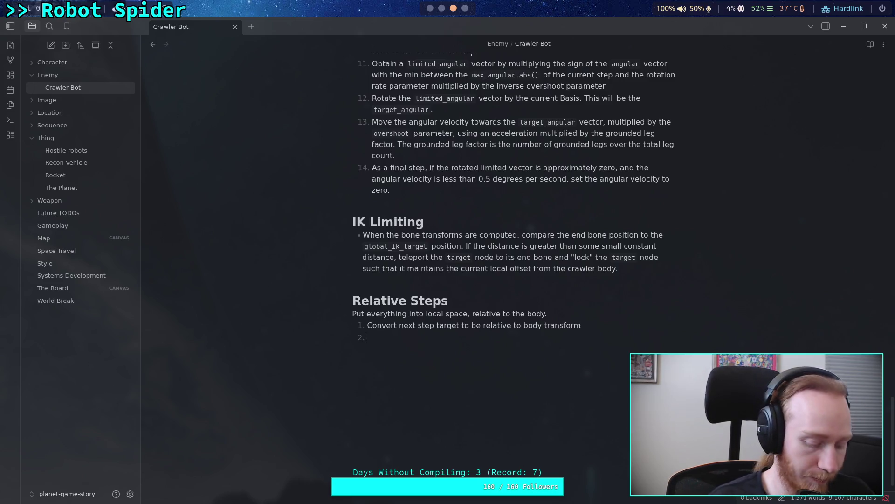
key(alt+Tab)
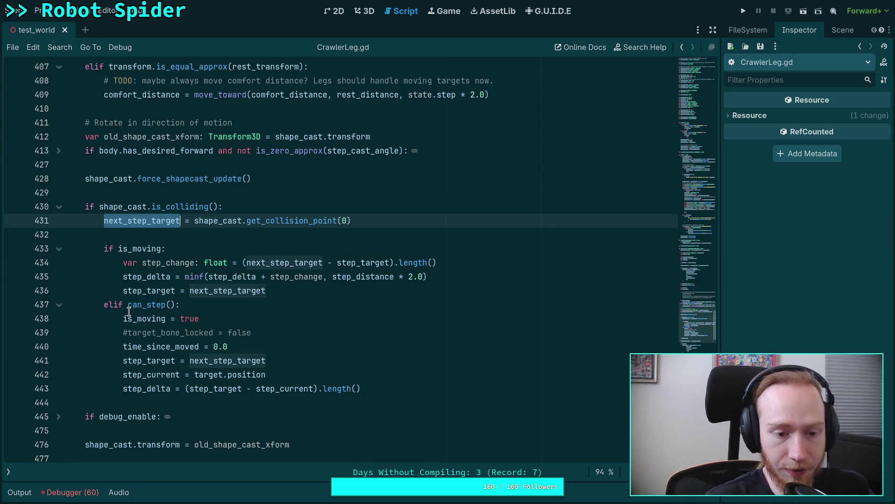
Select the step_current = target.position line in CrawlerLeg.gd
drag(129, 310, 181, 318)
scroll(220, 295, down, 1)
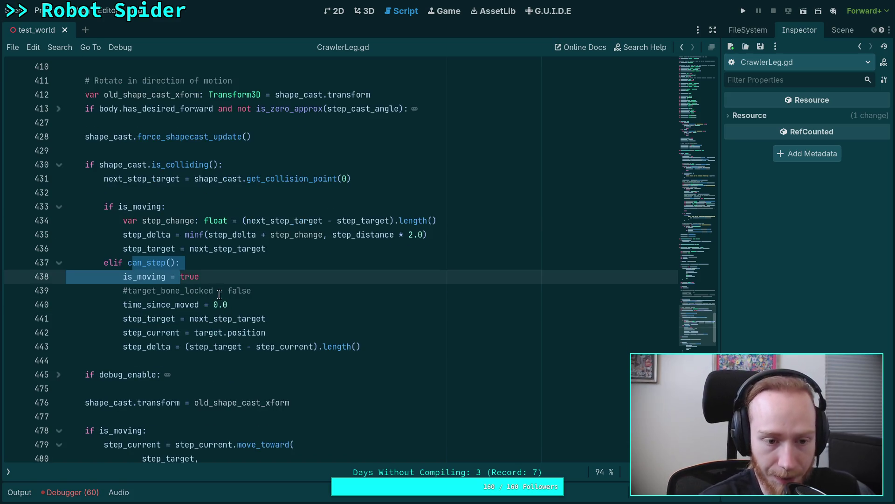
click(219, 294)
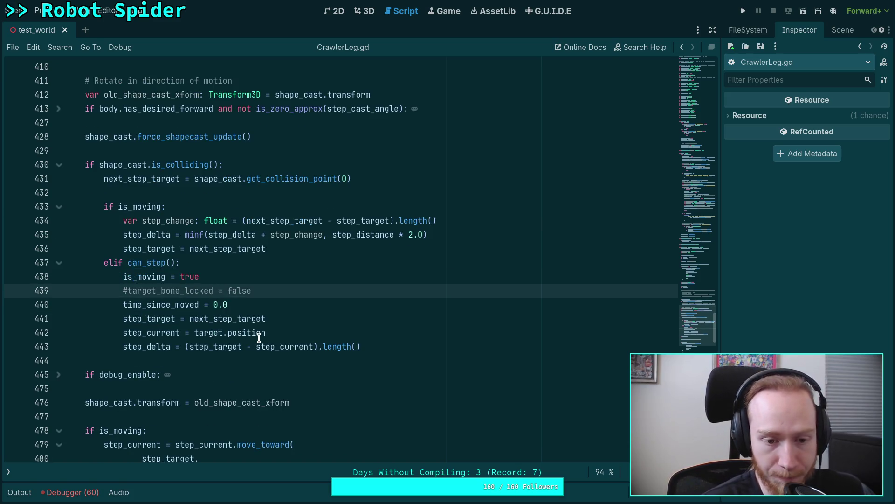
mouse_move(249, 334)
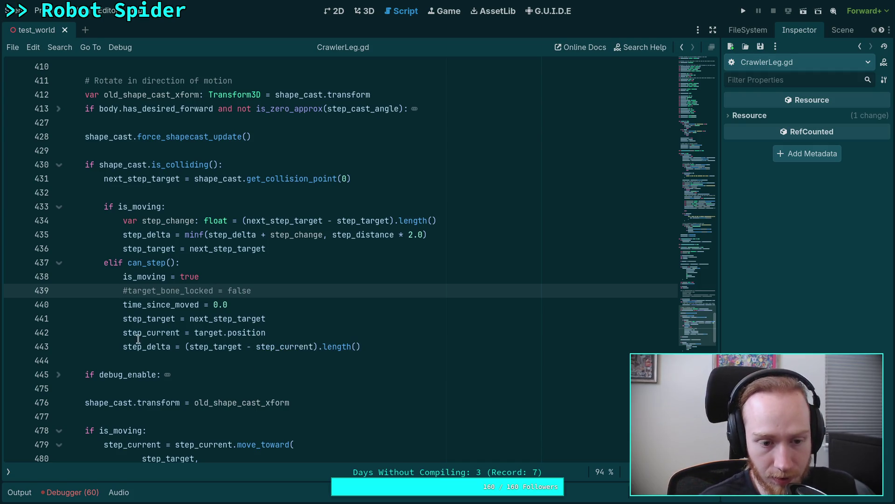
drag(122, 332, 304, 331)
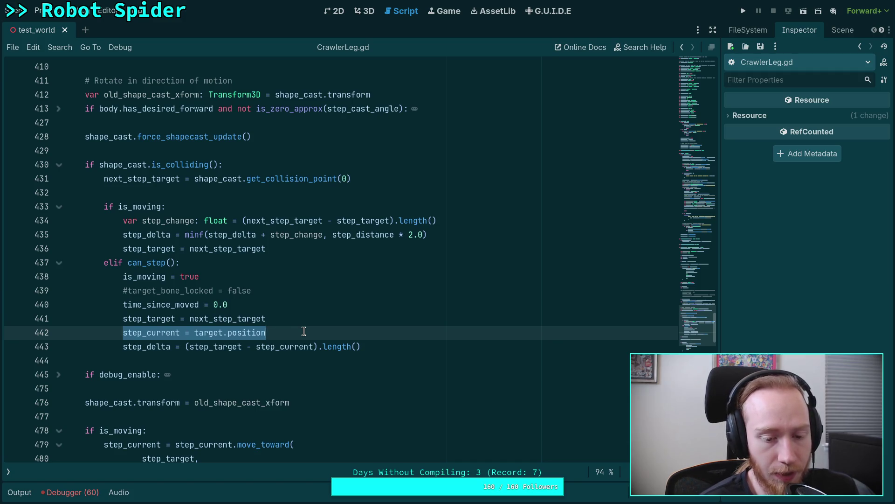
key(ctrl+f)
Search the script for global_ik_target and step through every match, including lines 399 and 488
text(g)
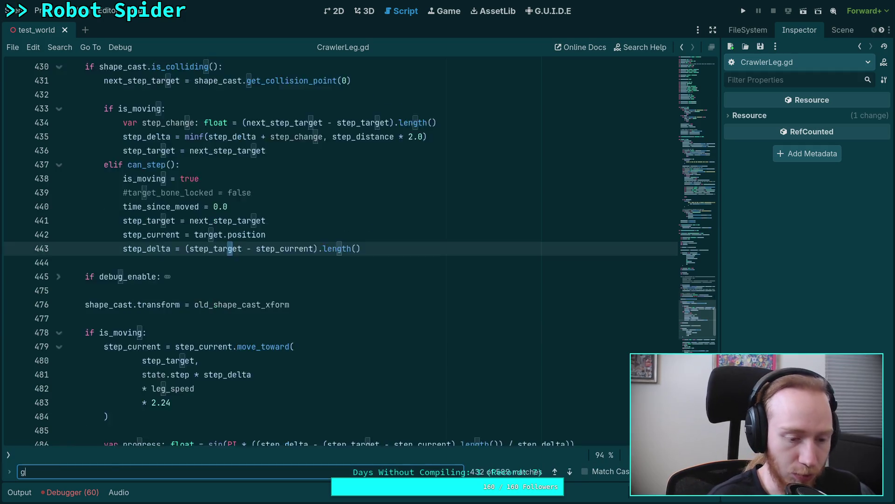
text(lobal_ix_)
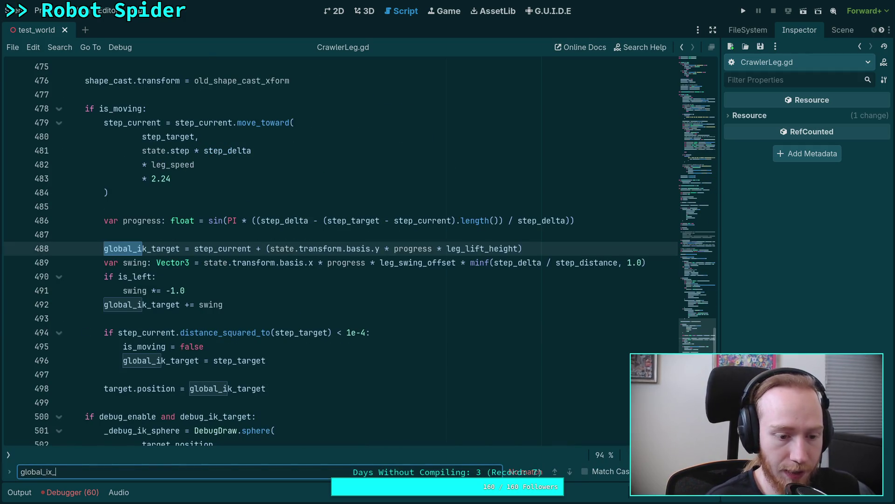
key(BackSpace)
text(k_target)
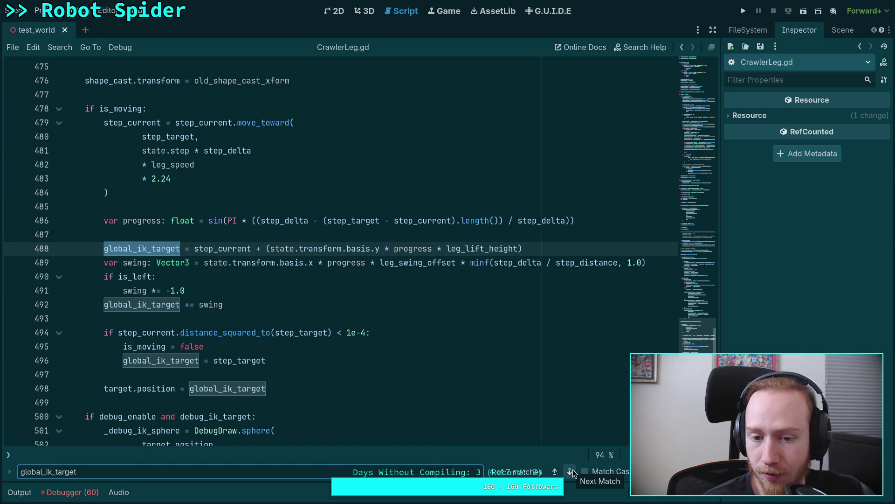
click(570, 472)
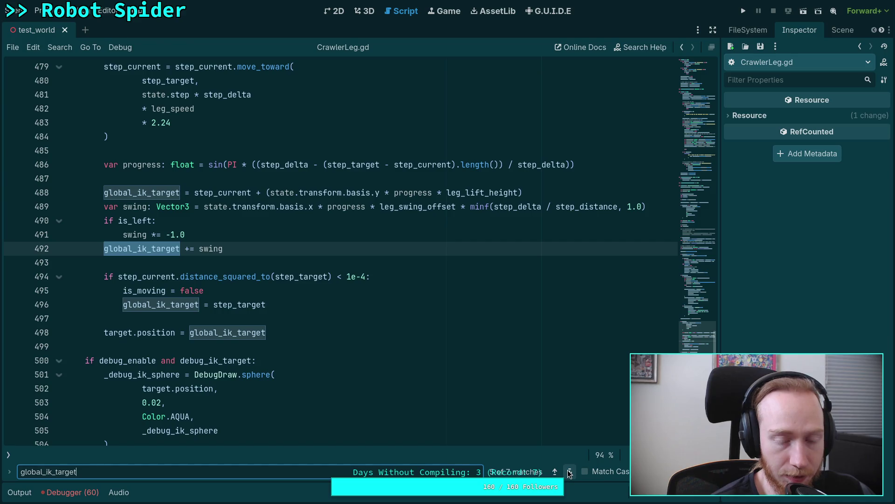
click(569, 472)
click(569, 471)
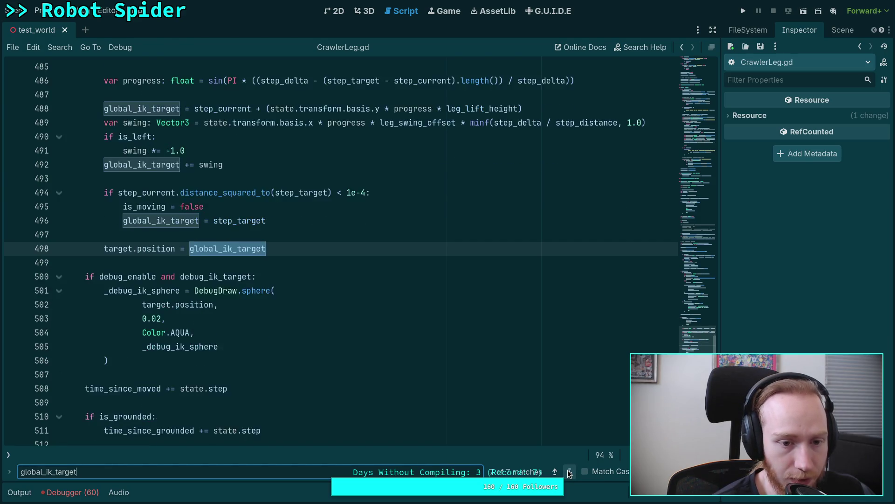
click(569, 472)
click(570, 472)
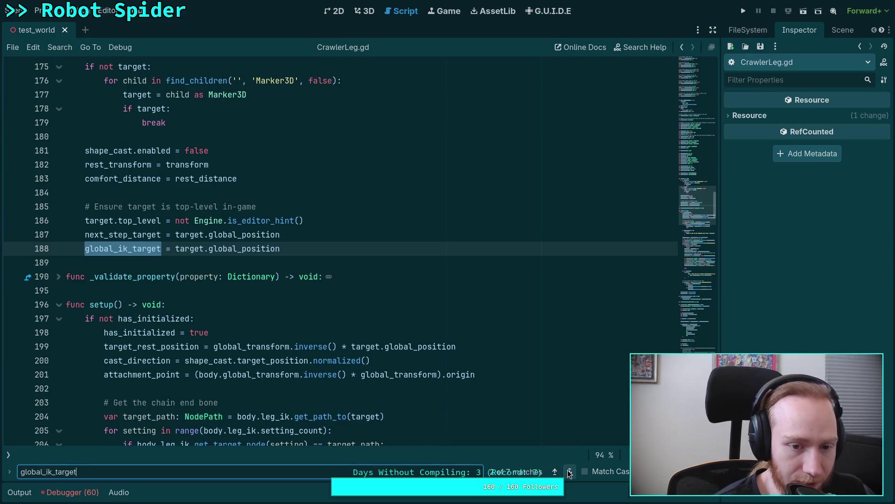
click(570, 472)
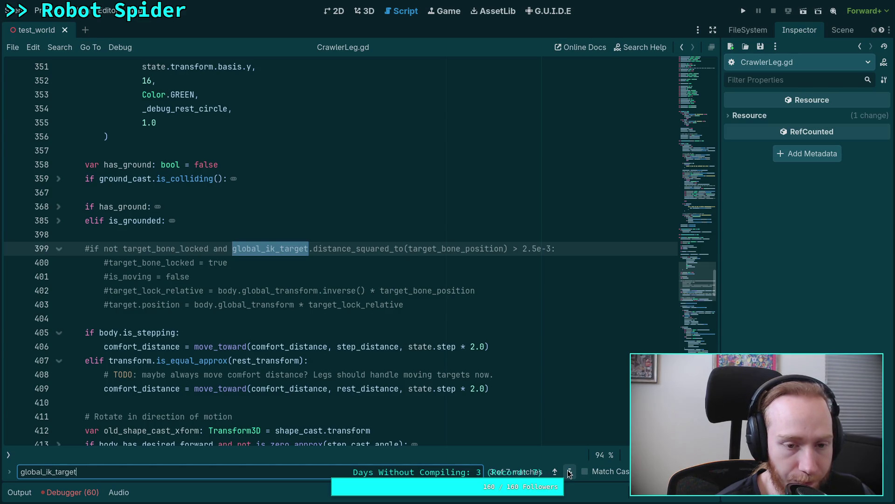
click(569, 472)
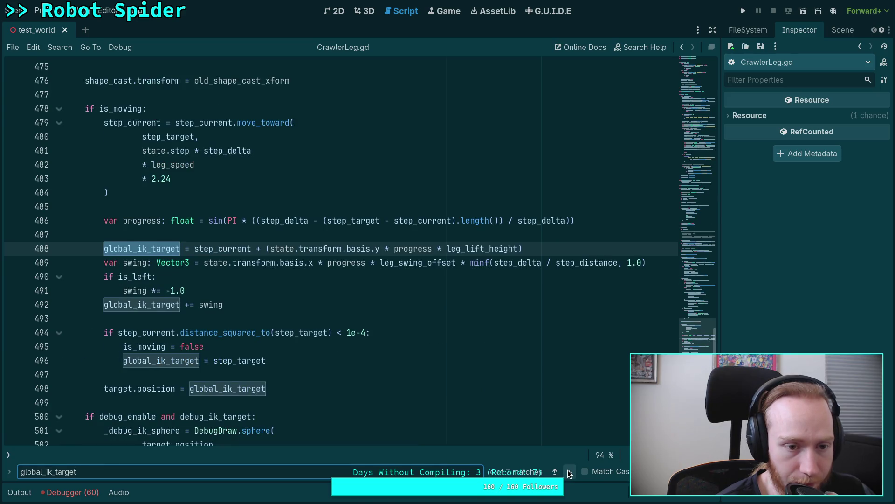
Reselect the step_current = target.position statement on line 442 and close the search
scroll(287, 383, up, 15)
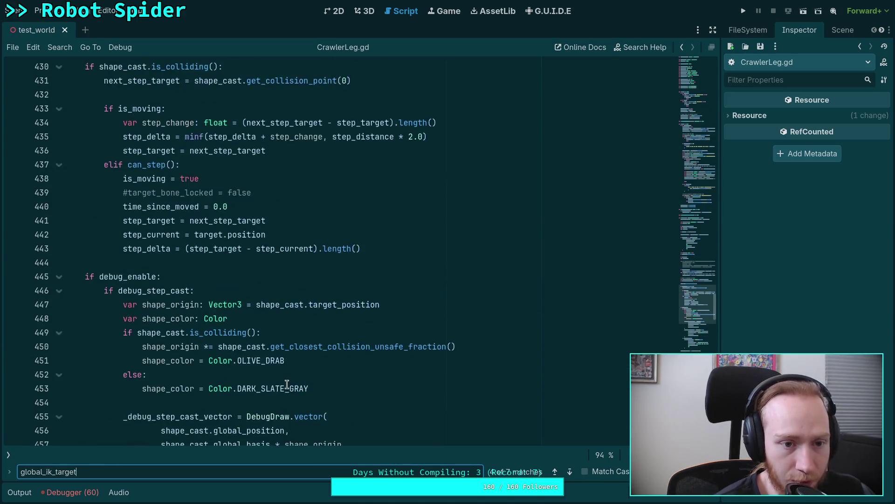
scroll(287, 383, up, 1)
click(283, 276)
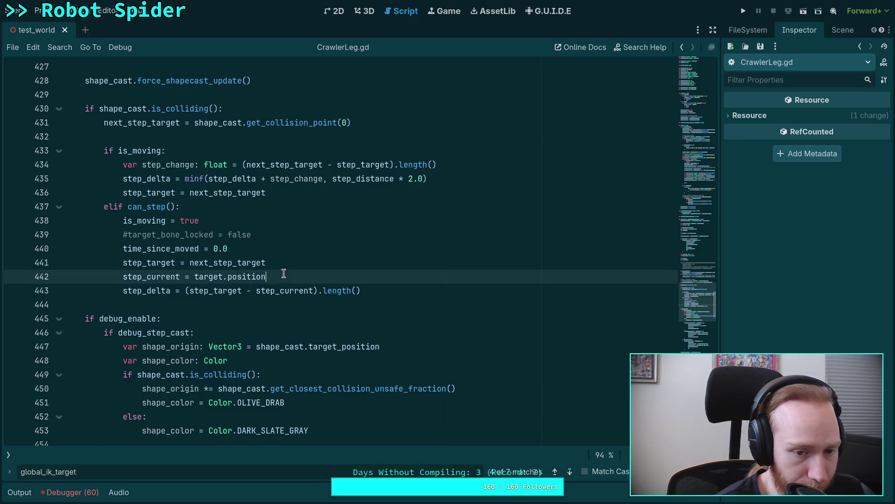
drag(284, 275, 124, 276)
key(Escape)
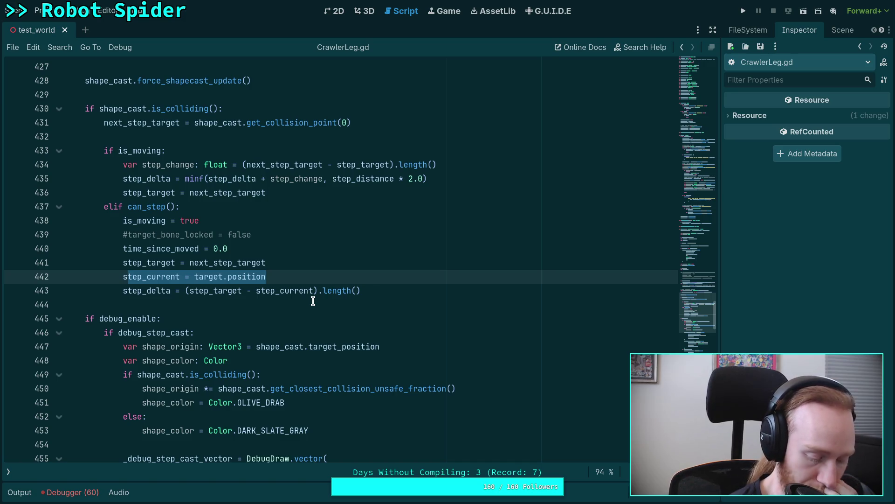
key(shift+Left)
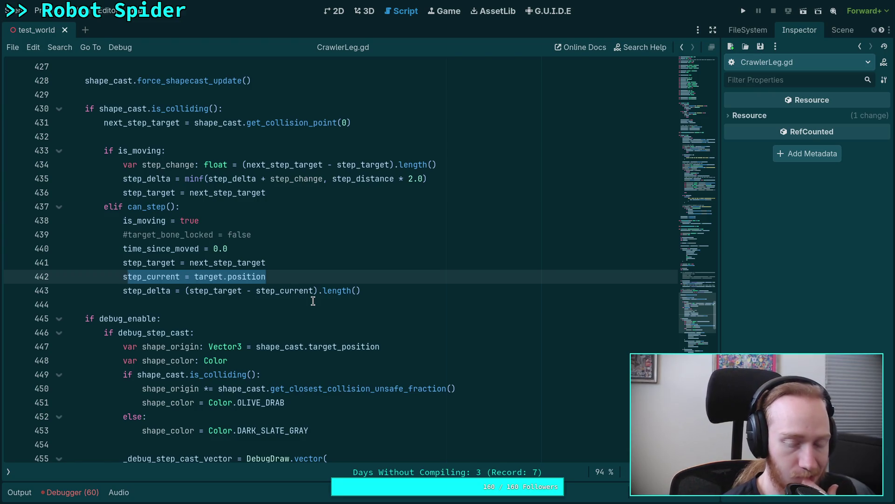
key(shift+Left)
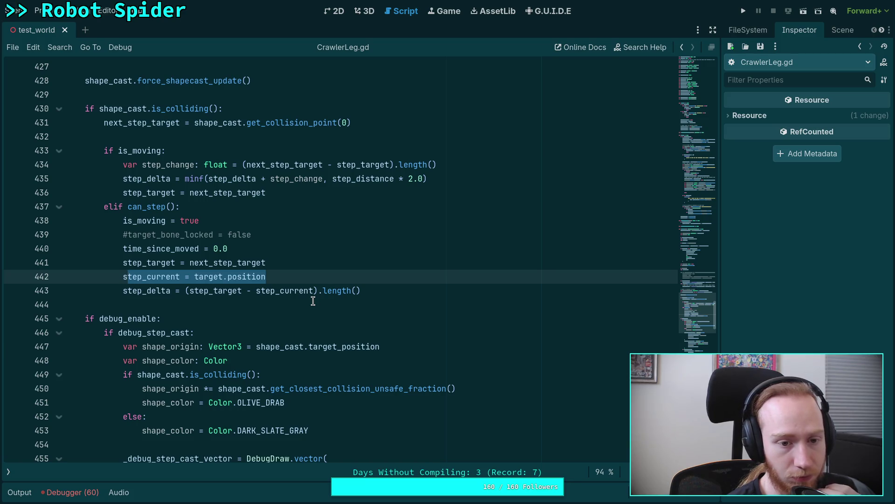
key(shift+Right)
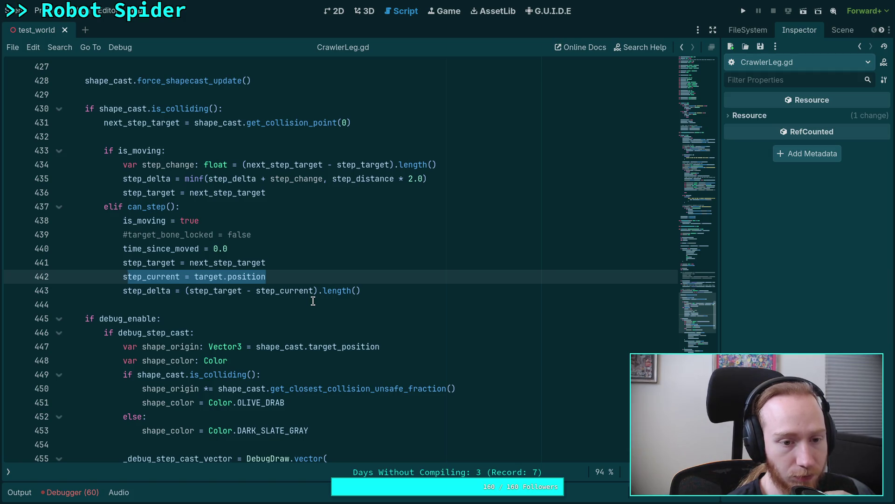
key(shift+Left)
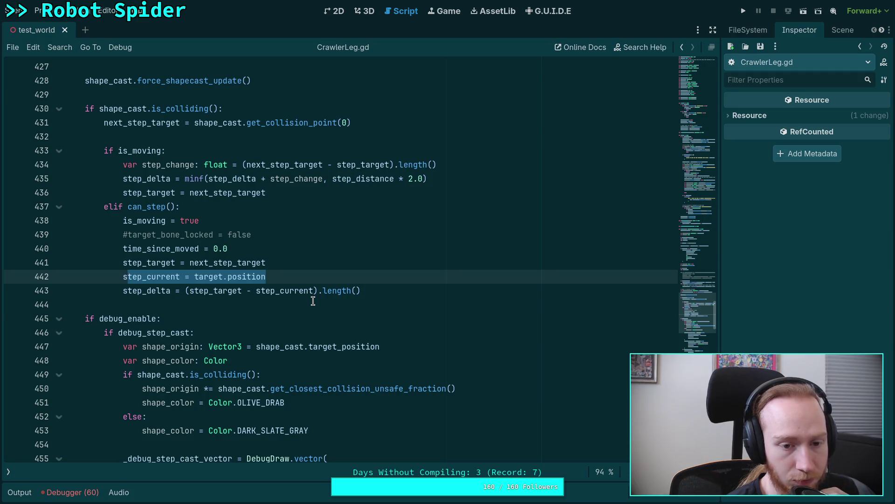
key(shift+Left)
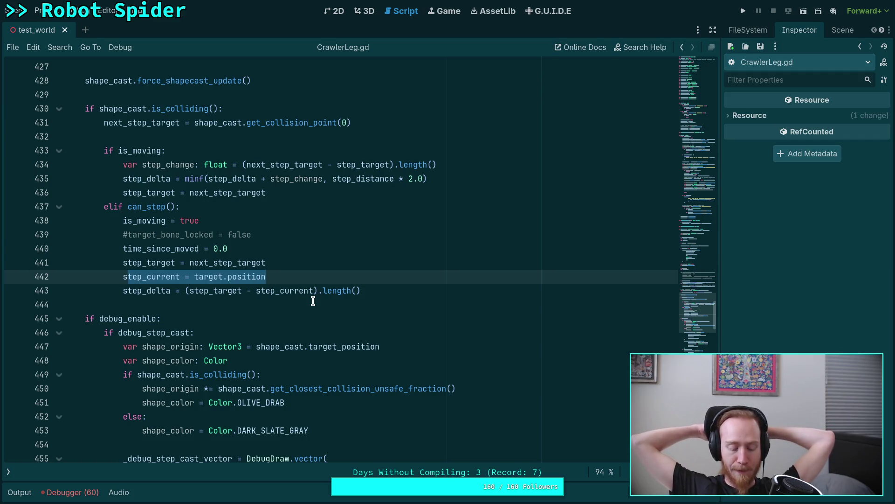
key(shift+Right)
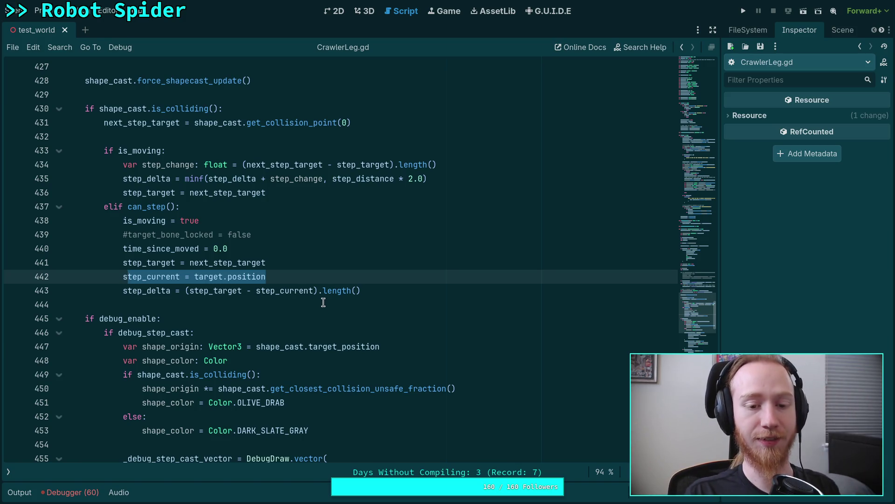
Read upward through the leg update code from line 442 to 344, then switch to the Crawler Bot note
click(324, 302)
click(197, 140)
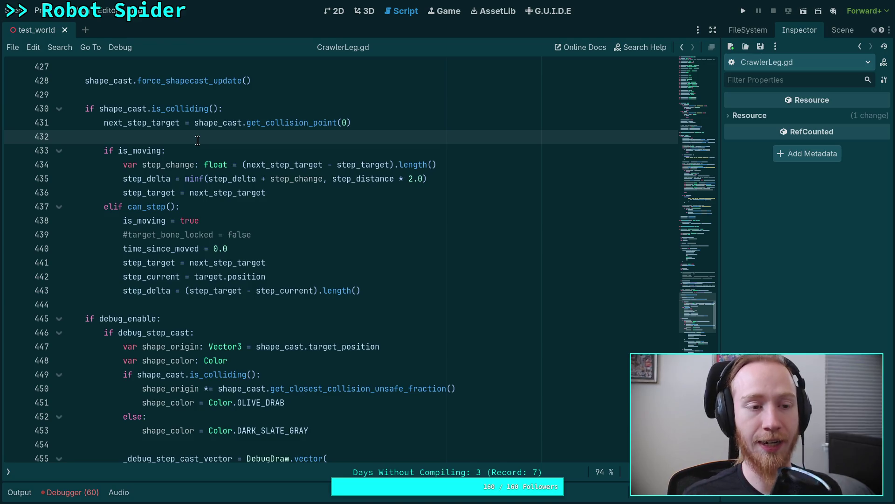
scroll(198, 140, up, 3)
click(155, 225)
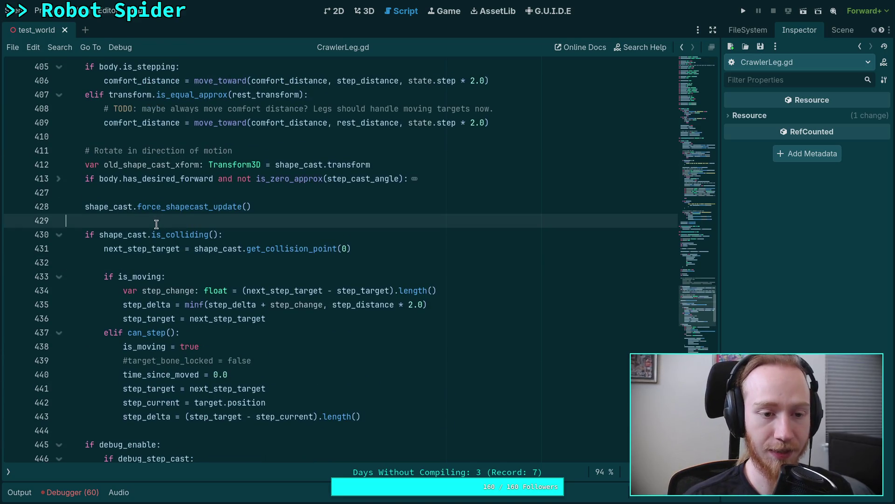
scroll(152, 229, up, 3)
click(135, 266)
scroll(136, 266, up, 3)
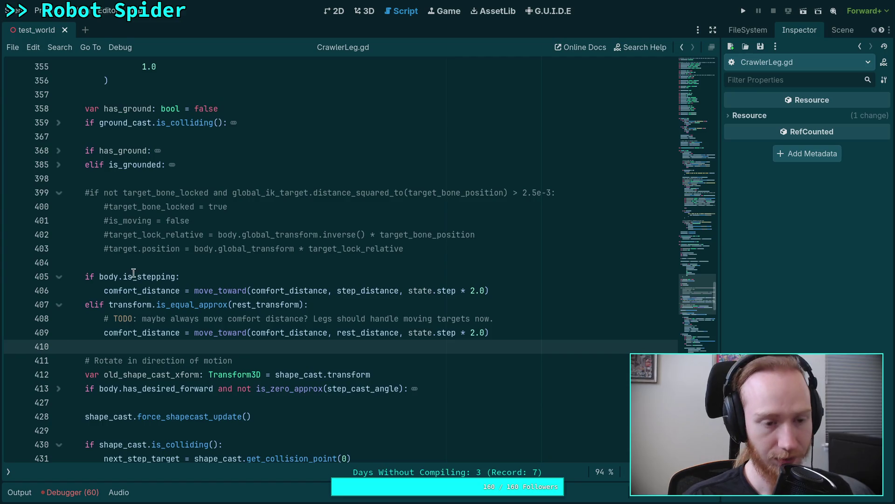
click(148, 258)
scroll(148, 258, up, 3)
scroll(148, 258, up, 3)
click(143, 248)
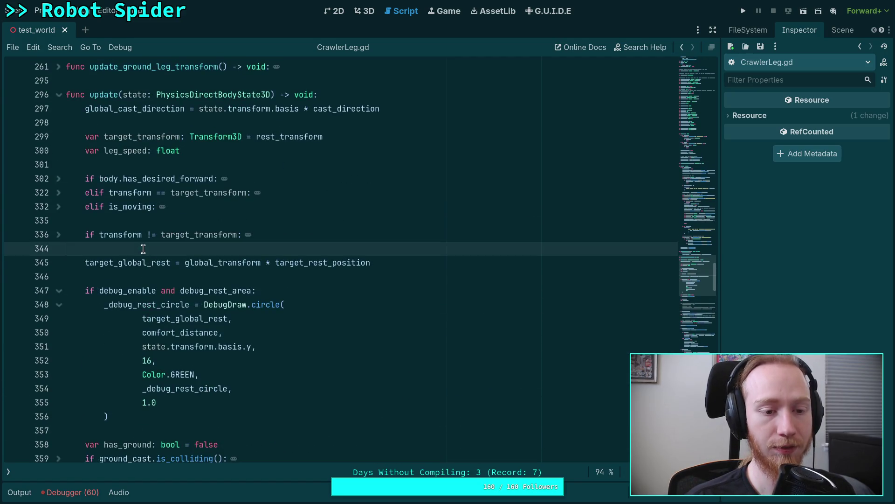
scroll(143, 248, up, 2)
scroll(143, 248, down, 5)
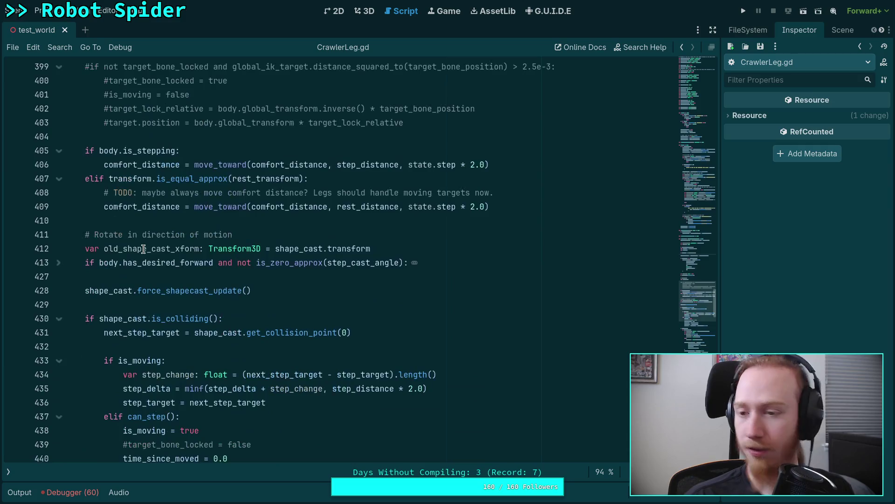
scroll(143, 249, down, 5)
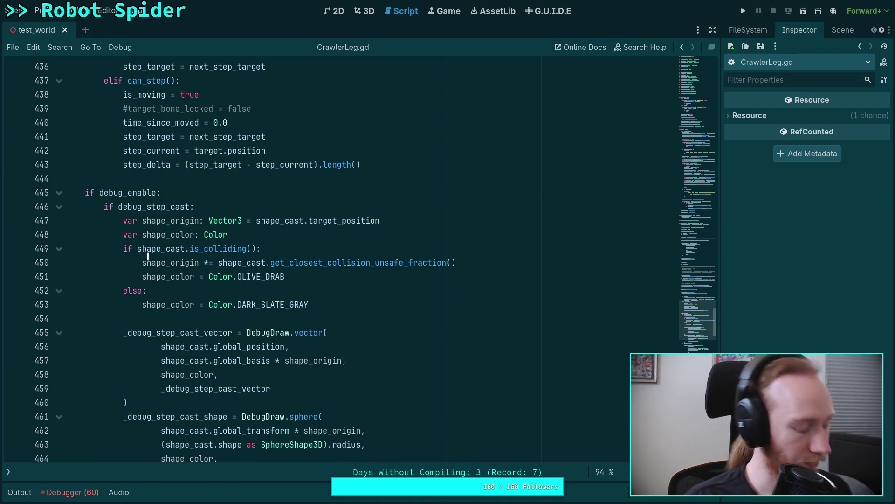
key(alt+Tab)
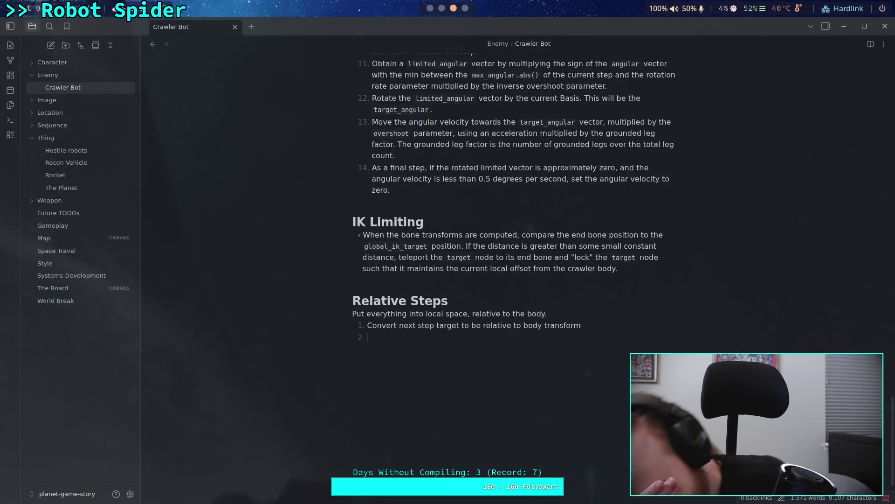
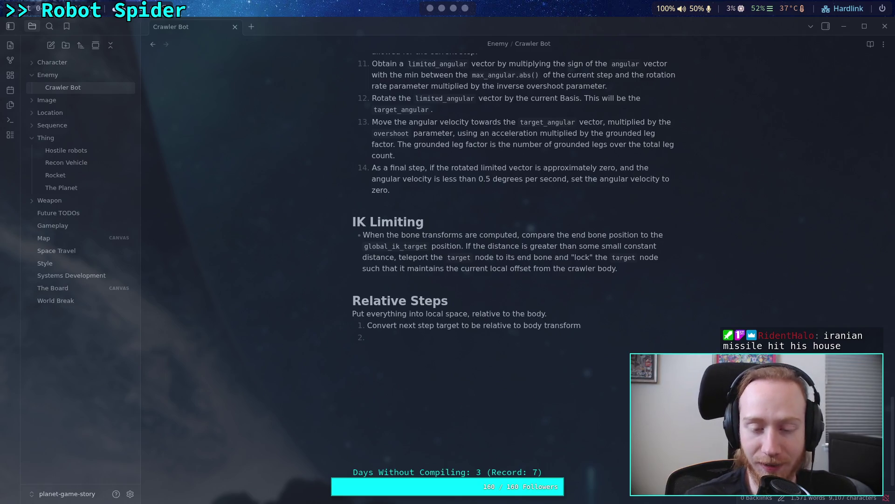
key(alt+Tab)
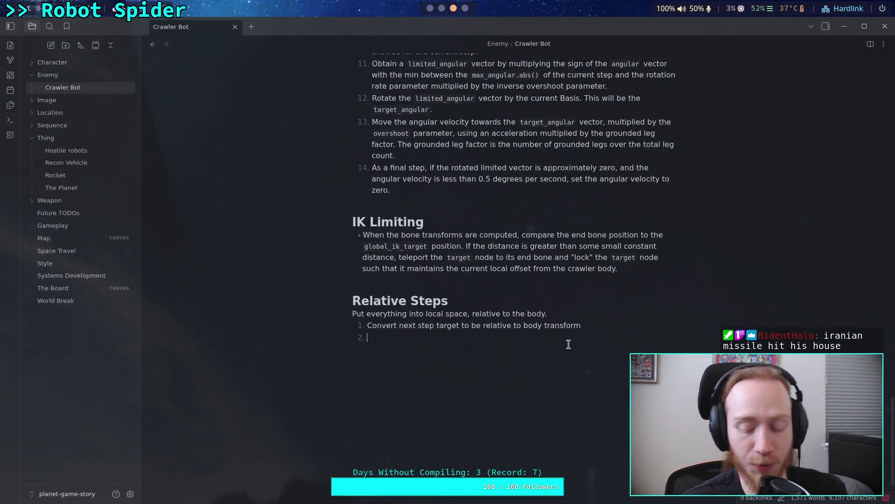